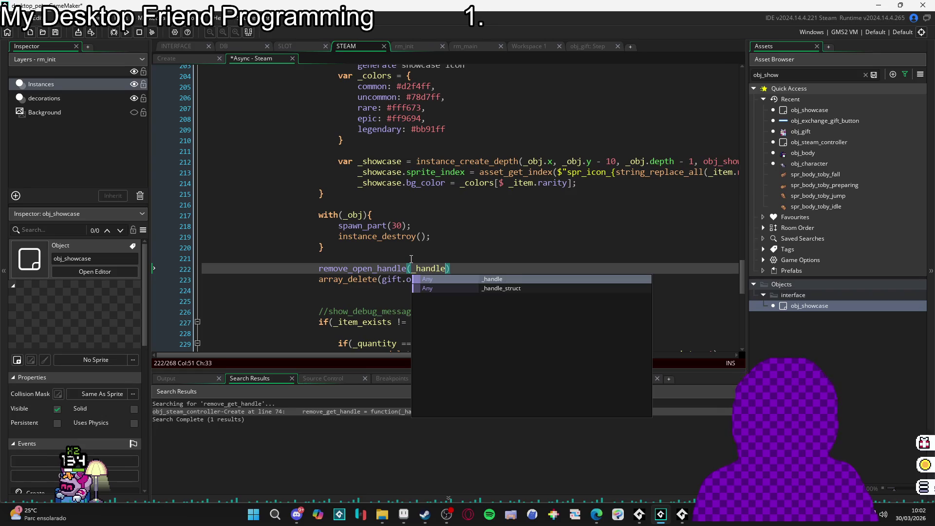
- Delete the array_delete(gift.open_handles, i, 1) line and the blank line after remove_open_handle
left_click(410, 246)
left_click(517, 284)
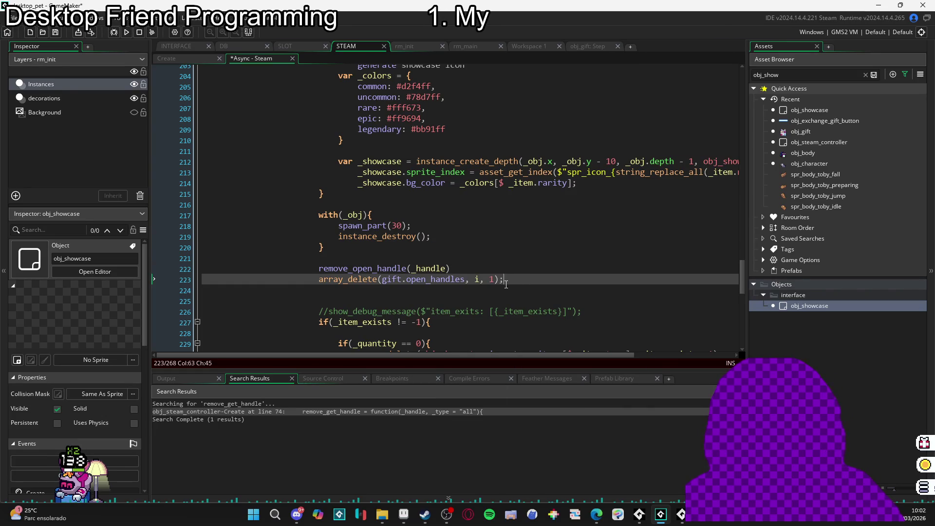
left_click(475, 281)
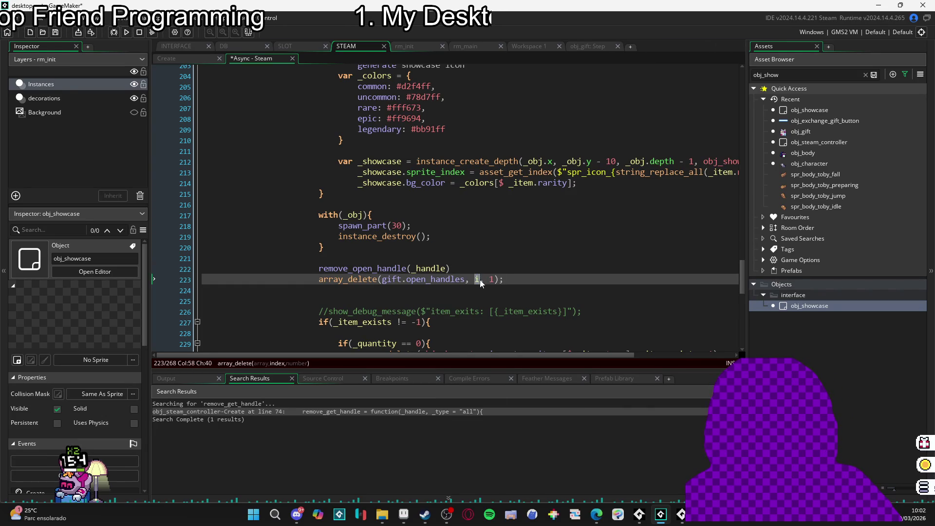
left_click_drag(509, 279, 133, 283)
key("BackSpace")
key("BackSpace")
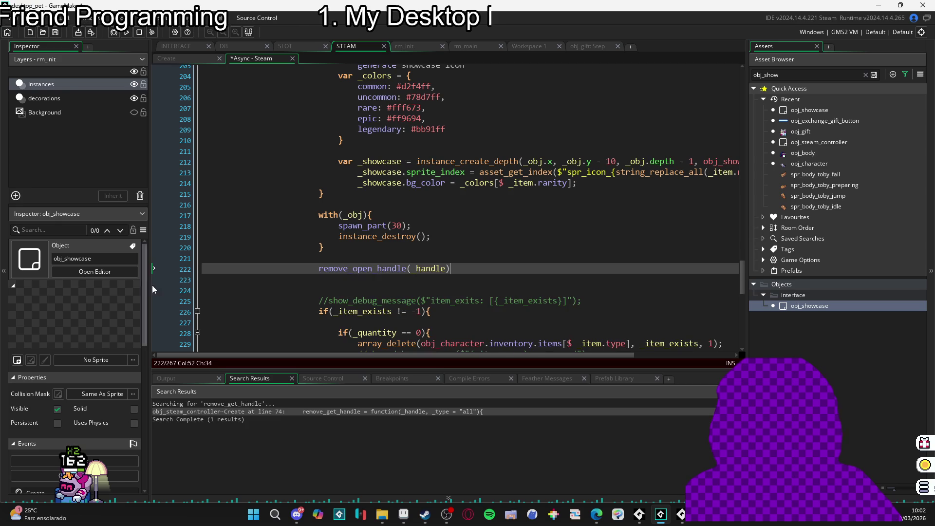
left_click(511, 279)
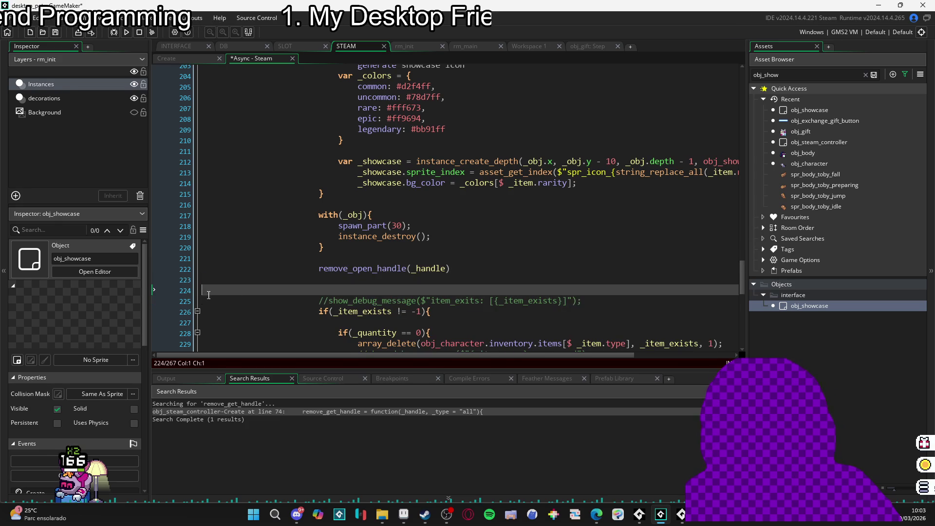
key("Delete")
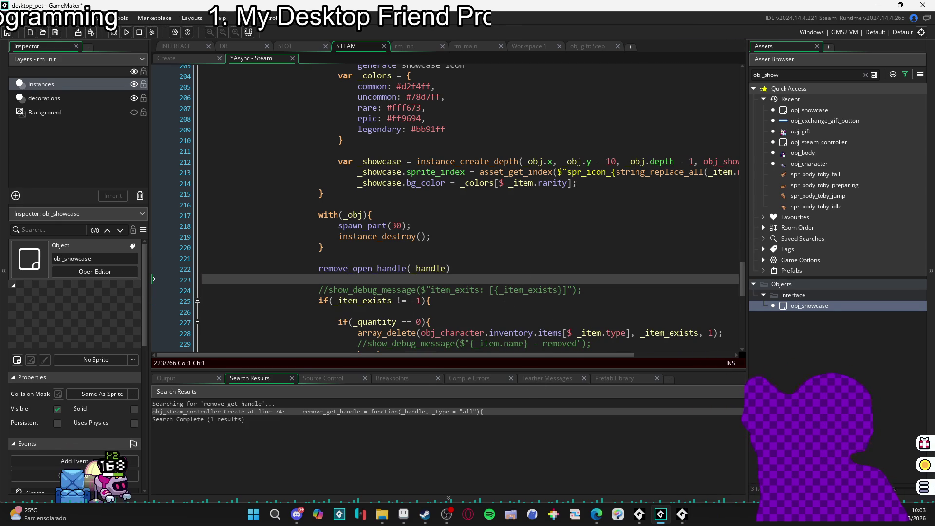
- Delete the commented-out item_exists debug line
scroll(527, 250, "down", 1)
scroll(527, 250, "down", 5)
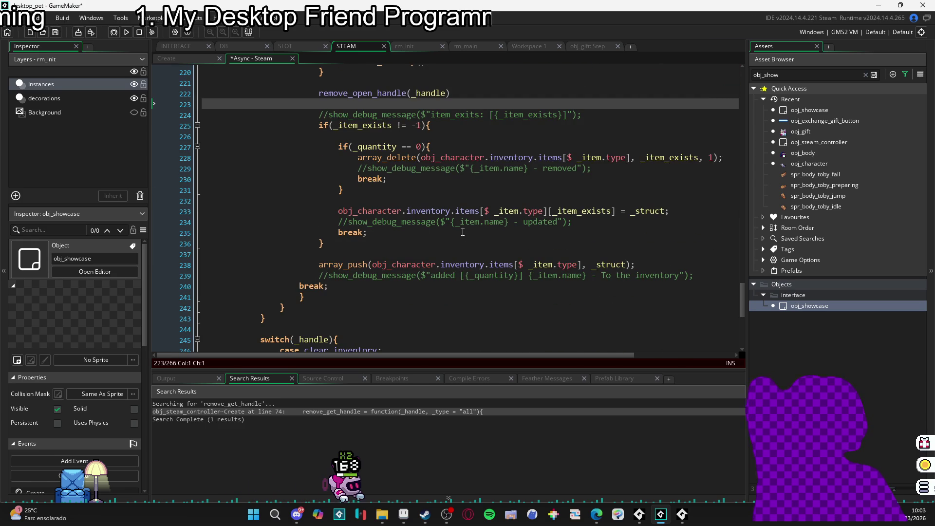
scroll(463, 237, "up", 2)
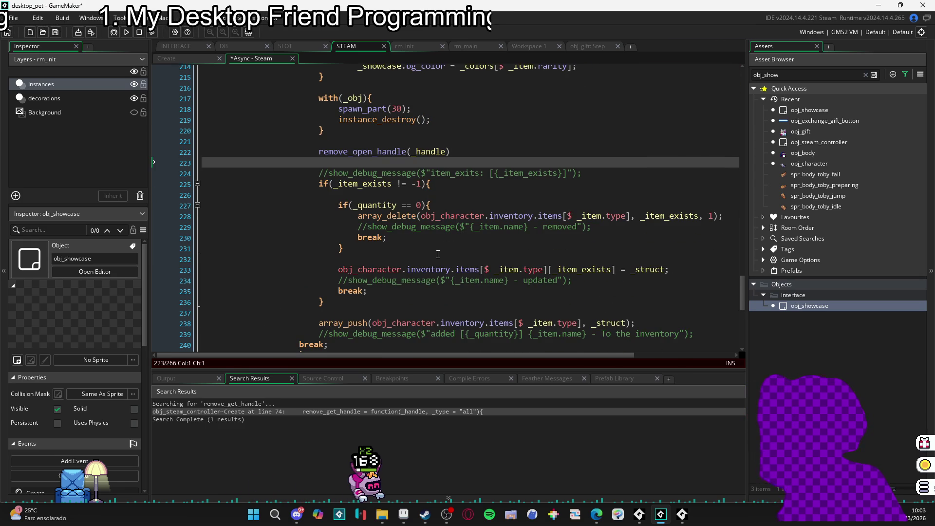
left_click_drag(602, 173, 223, 160)
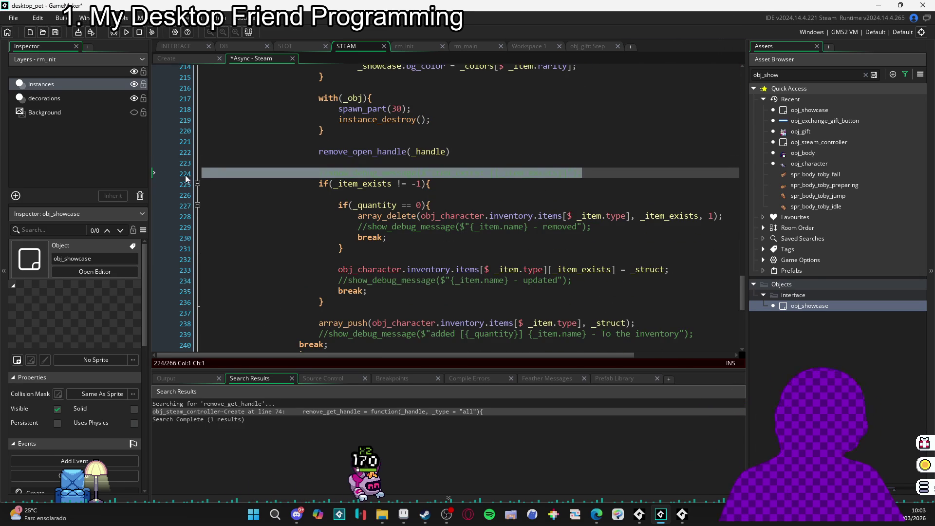
key("BackSpace")
- Check the closing braces of the item-exists, inventory push and gift handling blocks
scroll(328, 181, "up", 2)
scroll(338, 237, "down", 3)
left_click(319, 273)
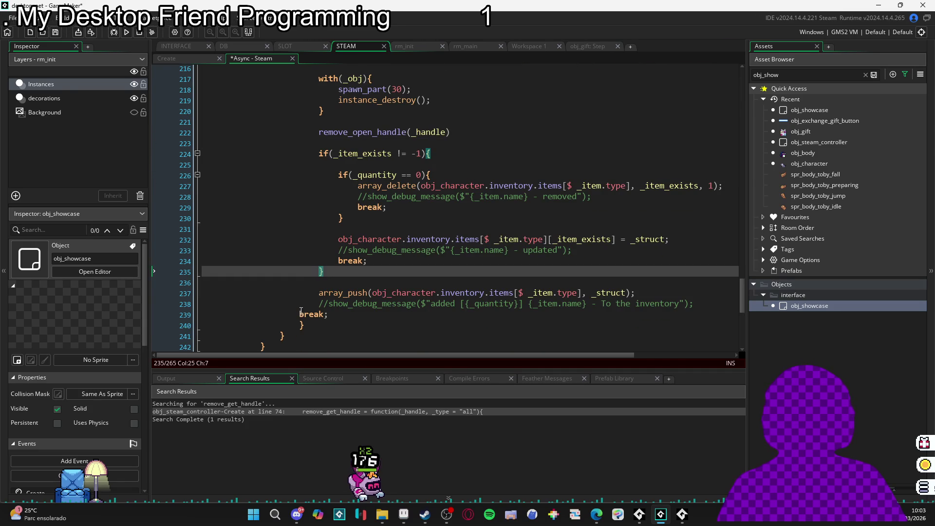
left_click(283, 337)
left_click(303, 326)
scroll(306, 318, "up", 6)
scroll(306, 319, "down", 7)
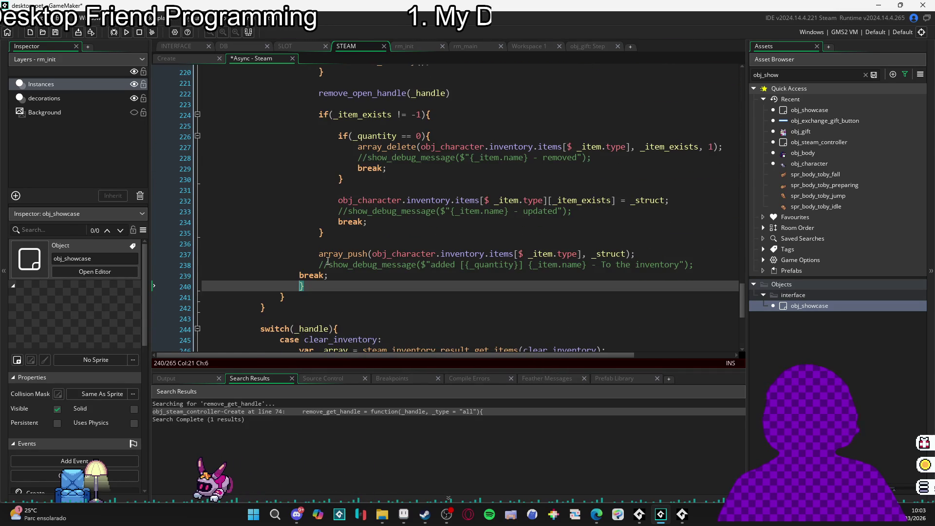
left_click(283, 297)
left_click(266, 307)
scroll(266, 305, "down", 3)
scroll(266, 305, "up", 20)
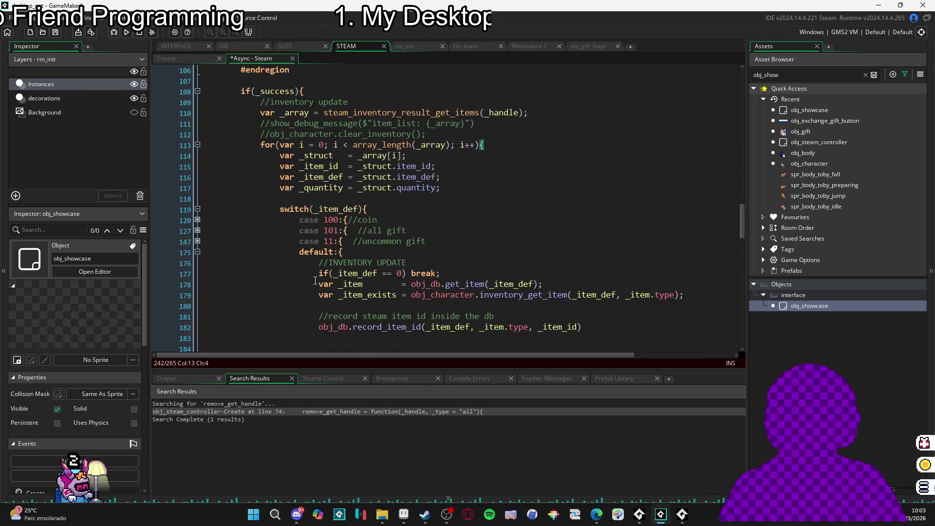
- Remove the //INVENTORY UPDATE comment and blank lines from the default case
scroll(422, 221, "down", 2)
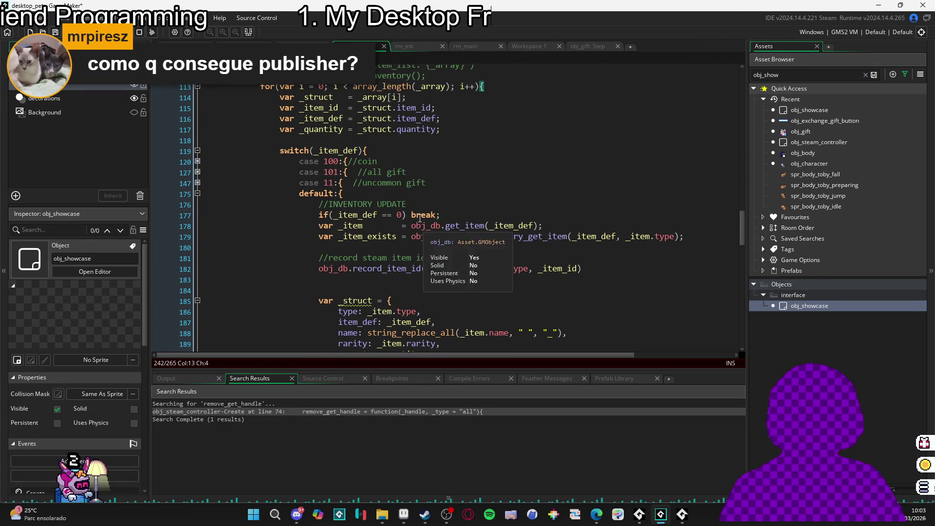
left_click(409, 205)
key("shift+Home")
key("BackSpace")
left_click_drag(319, 204, 241, 205)
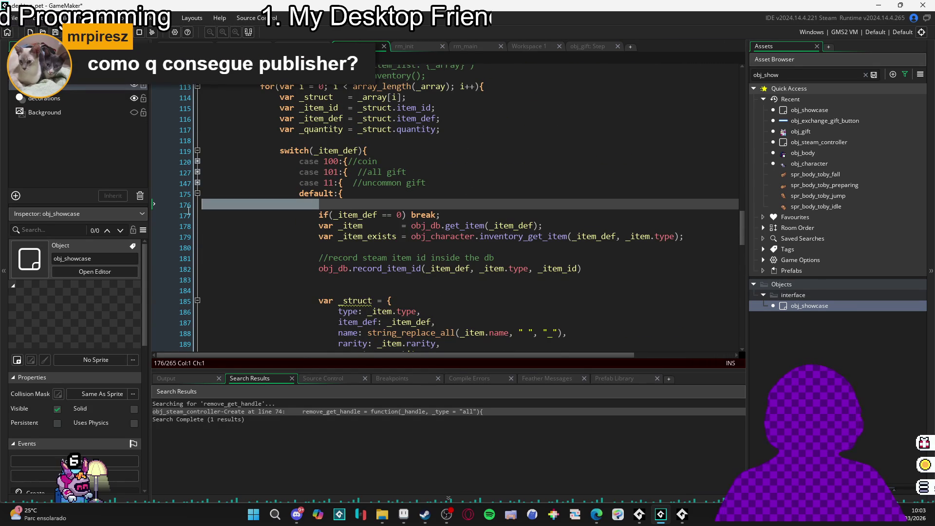
key("BackSpace")
key("BackSpace")
scroll(371, 247, "down", 2)
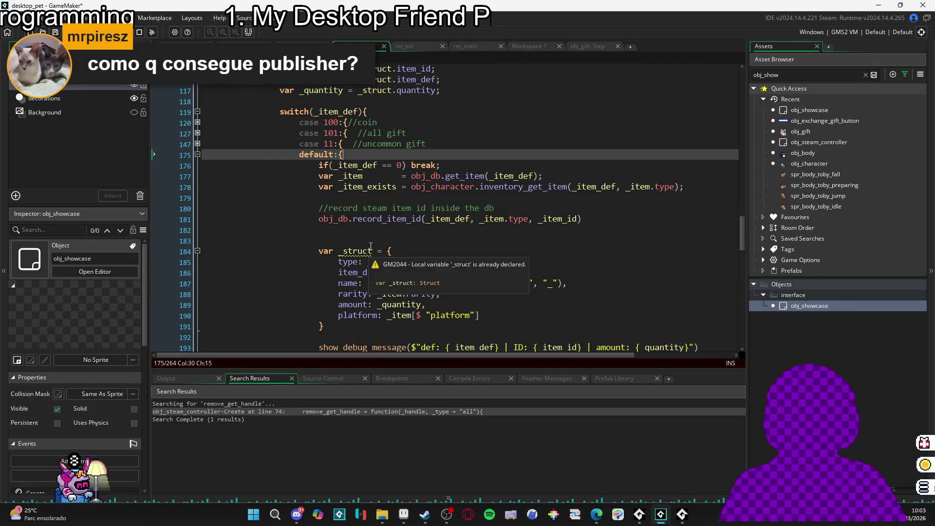
left_click(317, 241)
key("BackSpace")
- Add a //INVENTORY UPDATE comment line above the item-exists inventory check
scroll(311, 251, "down", 5)
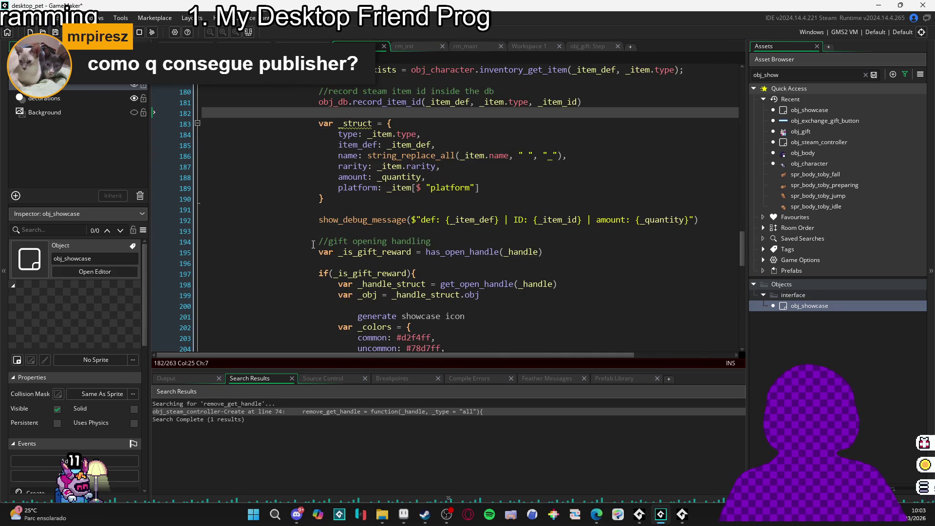
scroll(509, 216, "down", 3)
scroll(345, 169, "down", 10)
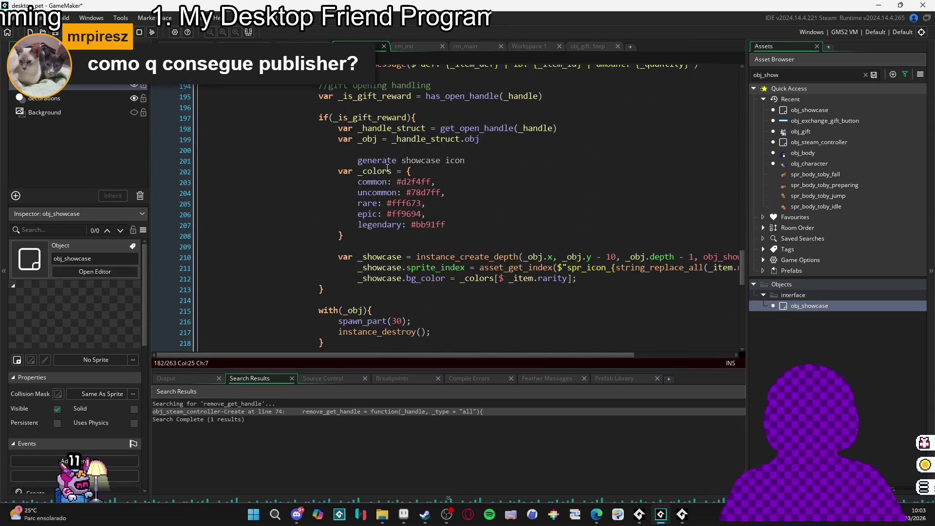
left_click(389, 180)
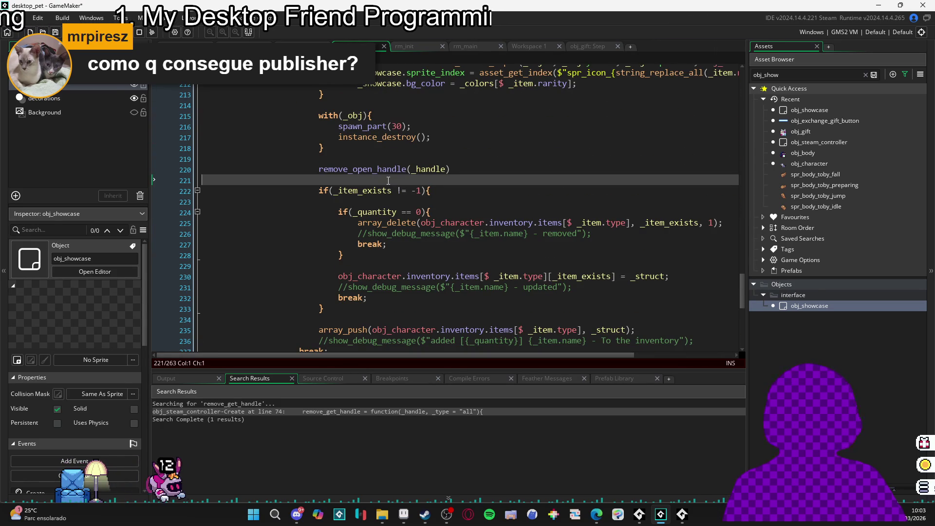
key("Return")
type("//INVENTORY UPDATE")
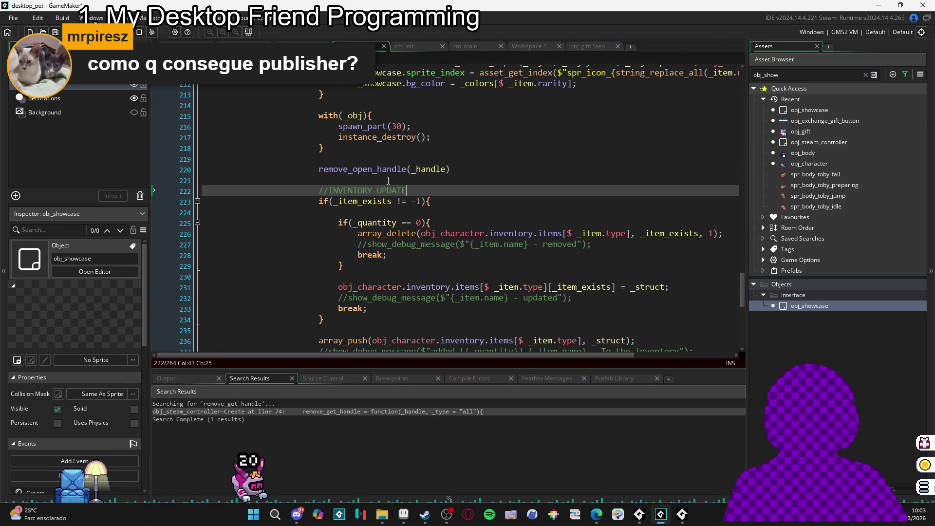
- Inspect the switch on _handle block, collapsing and expanding it and checking its braces
scroll(379, 196, "down", 3)
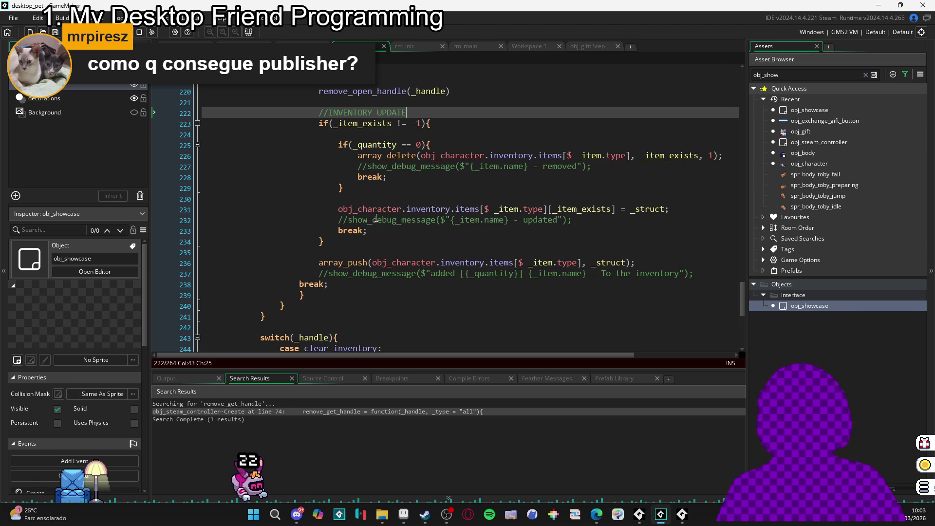
scroll(403, 192, "up", 4)
scroll(403, 191, "up", 1)
scroll(410, 222, "down", 7)
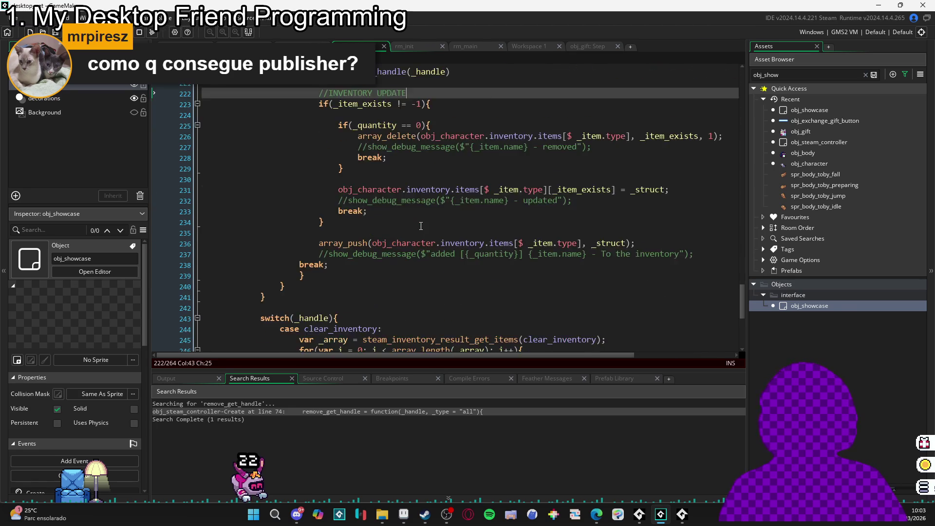
left_click(275, 220)
scroll(263, 219, "down", 3)
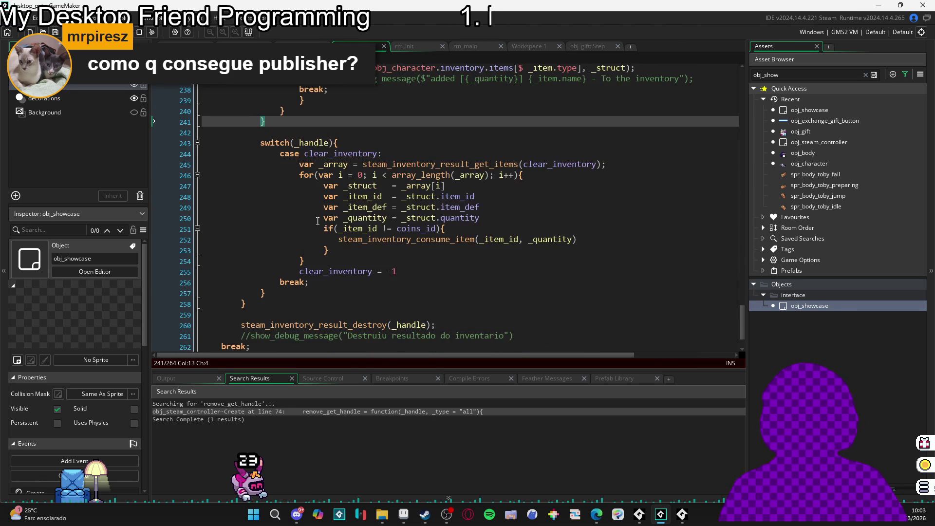
left_click(197, 143)
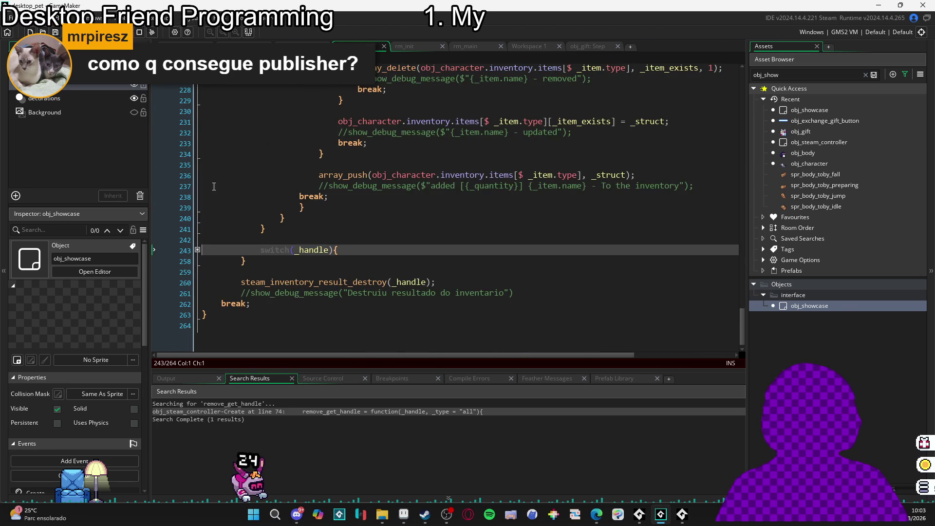
left_click(197, 250)
scroll(292, 195, "down", 3)
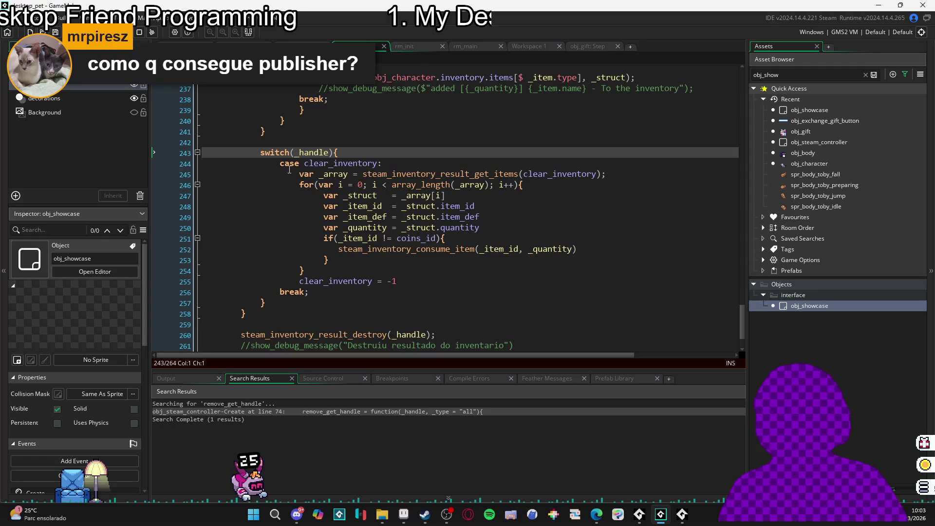
left_click(273, 313)
left_click(262, 303)
scroll(276, 297, "down", 2)
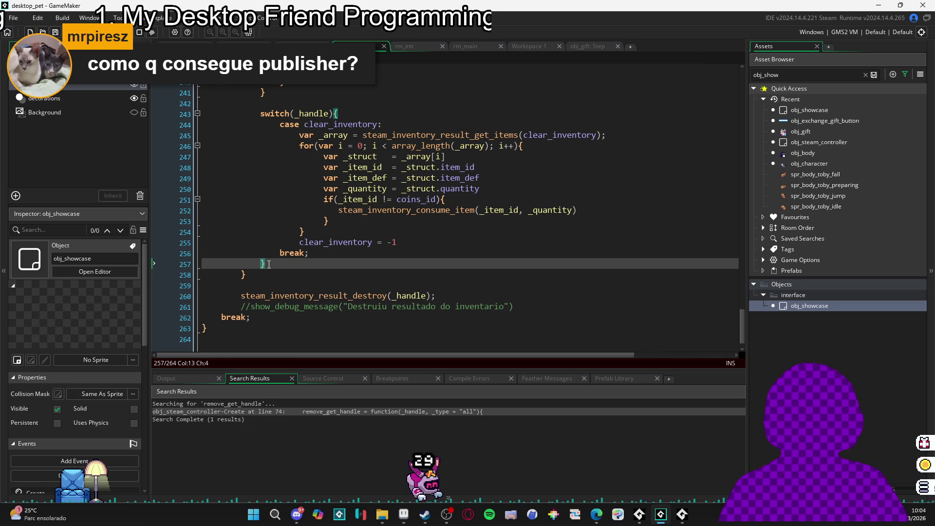
- Delete the switch(_handle) clear_inventory block and its leftover empty line
left_click_drag(268, 263, 153, 114)
key("BackSpace")
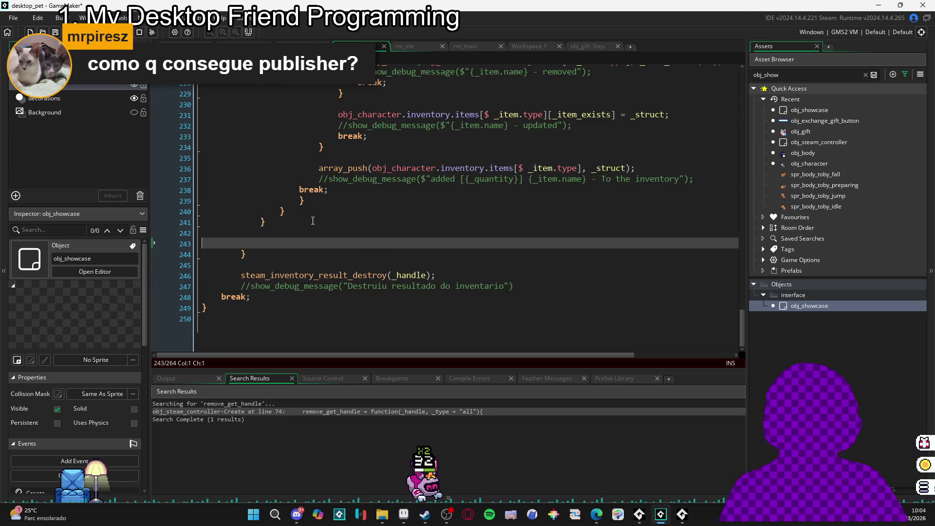
key("BackSpace")
- Select the commented-out old gift handling code higher up
scroll(241, 258, "up", 5)
scroll(241, 259, "up", 20)
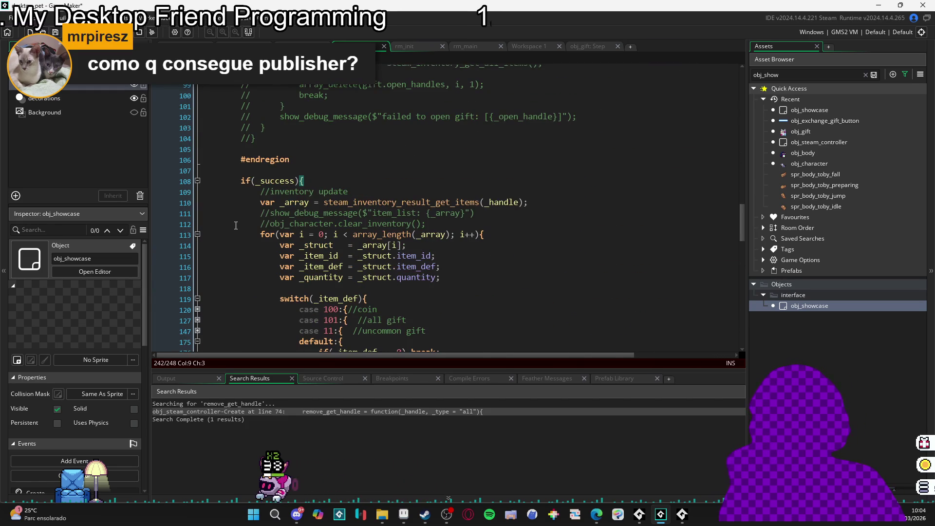
scroll(239, 225, "down", 4)
scroll(245, 221, "up", 5)
scroll(246, 222, "up", 12)
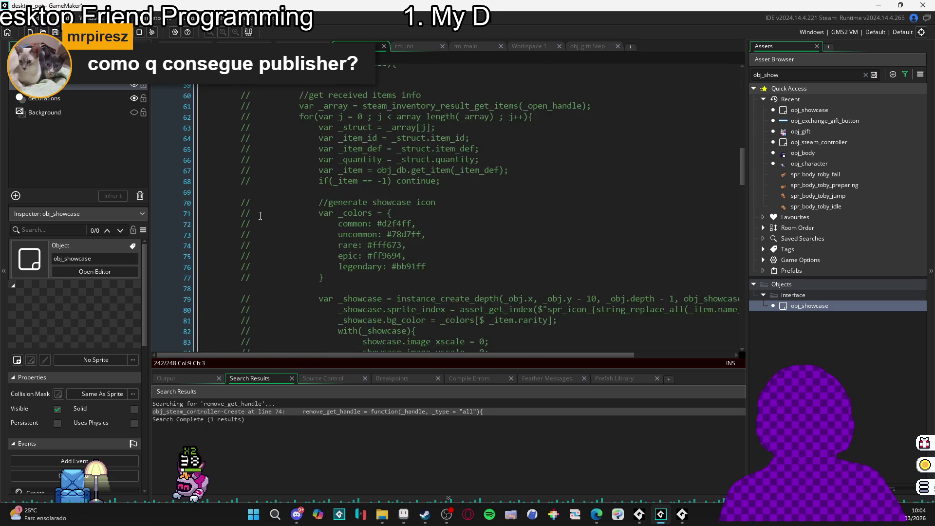
scroll(260, 215, "up", 11)
mouse_move(231, 171)
left_mouse_down()
mouse_move(312, 191)
mouse_move(439, 311)
mouse_move(429, 311)
mouse_move(414, 251)
mouse_move(385, 243)
mouse_move(377, 269)
left_mouse_up()
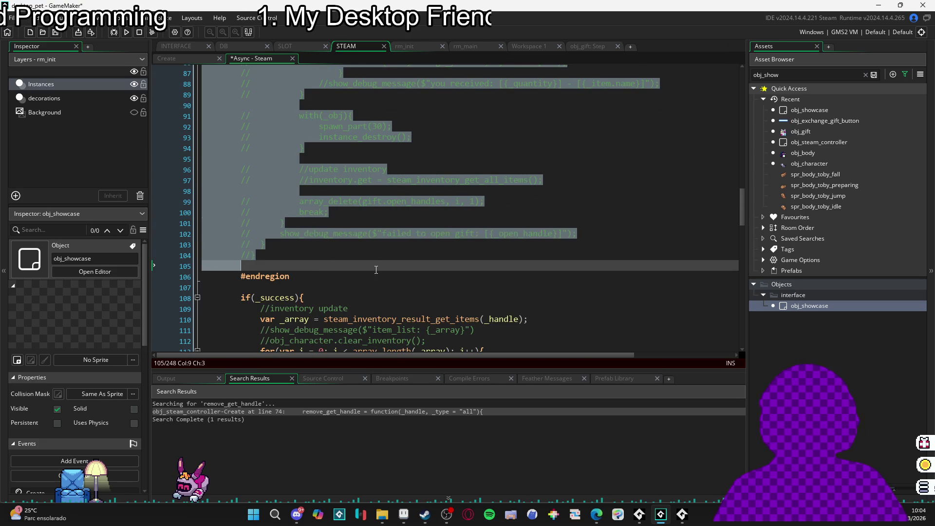
- Delete the commented-out gift code and the empty Gifts Management region above if(_success)
key("Delete")
scroll(306, 209, "up", 5)
left_click_drag(165, 218, 165, 197)
key("Delete")
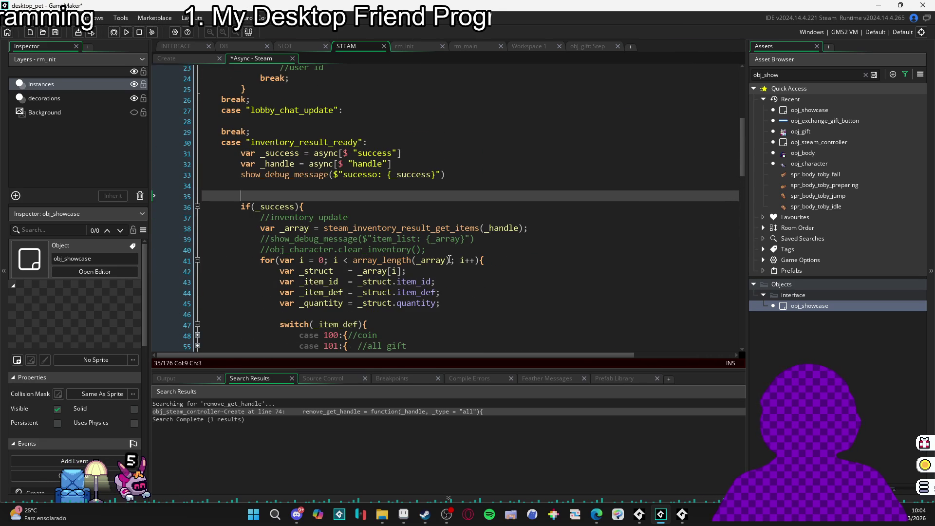
key("BackSpace")
key("BackSpace")
key("BackSpace")
key("BackSpace")
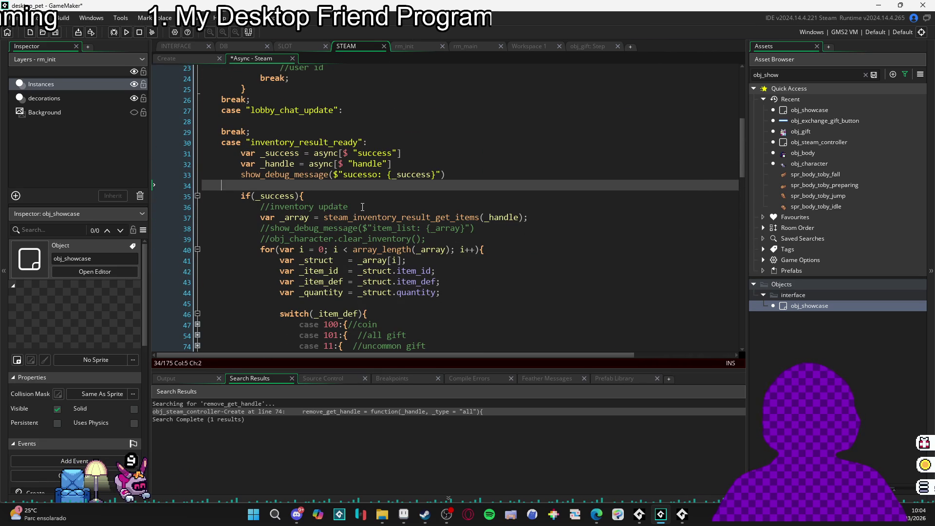
- Delete the commented //obj_character.clear_inventory() lines and their leftover empty line
scroll(317, 180, "down", 1)
scroll(412, 166, "down", 2)
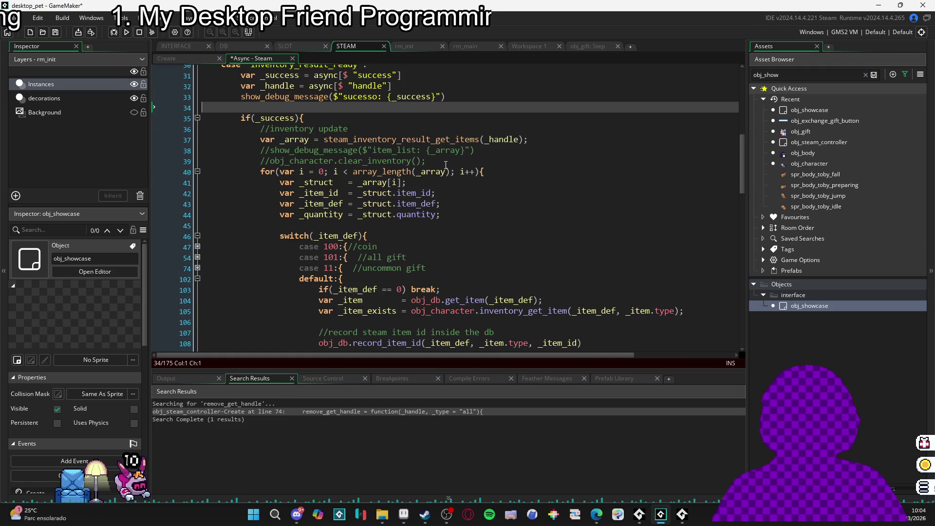
left_click(460, 157)
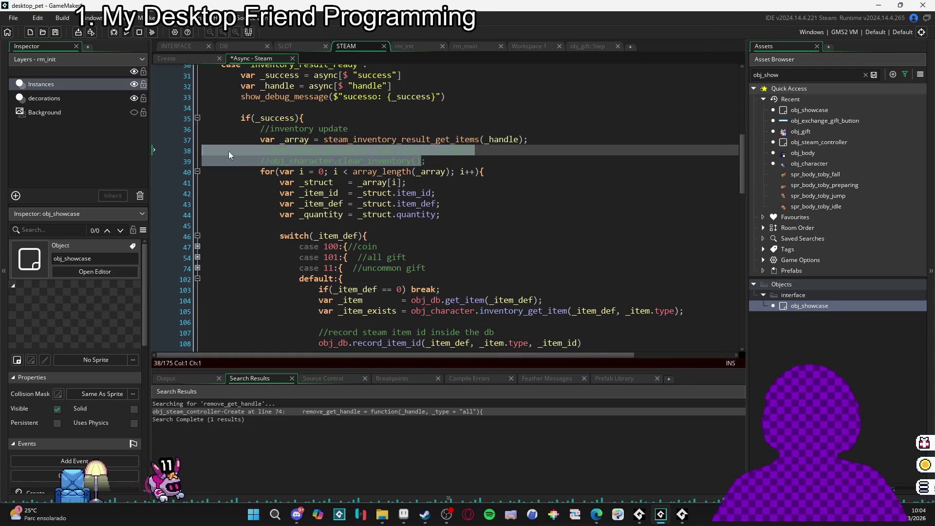
key("shift+Up")
key("shift+Up")
key("shift+Home")
key("shift+Down")
key("BackSpace")
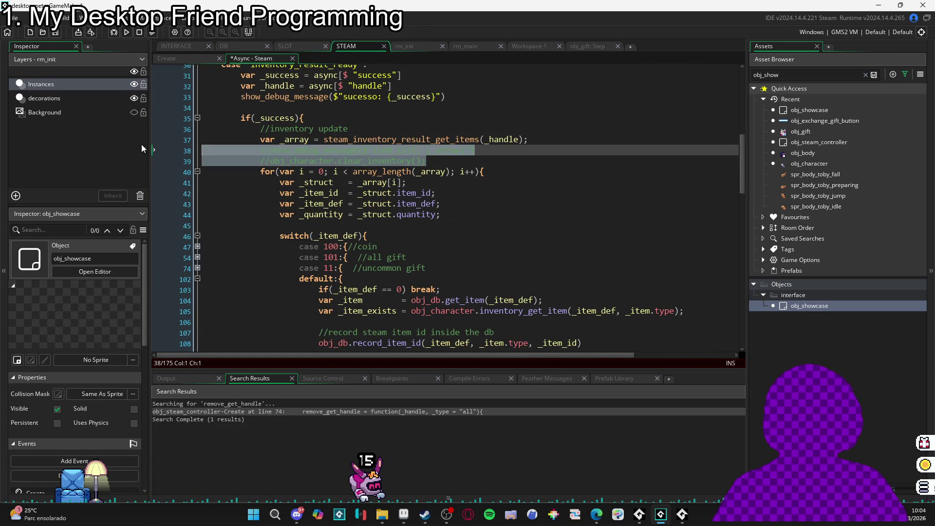
key("BackSpace")
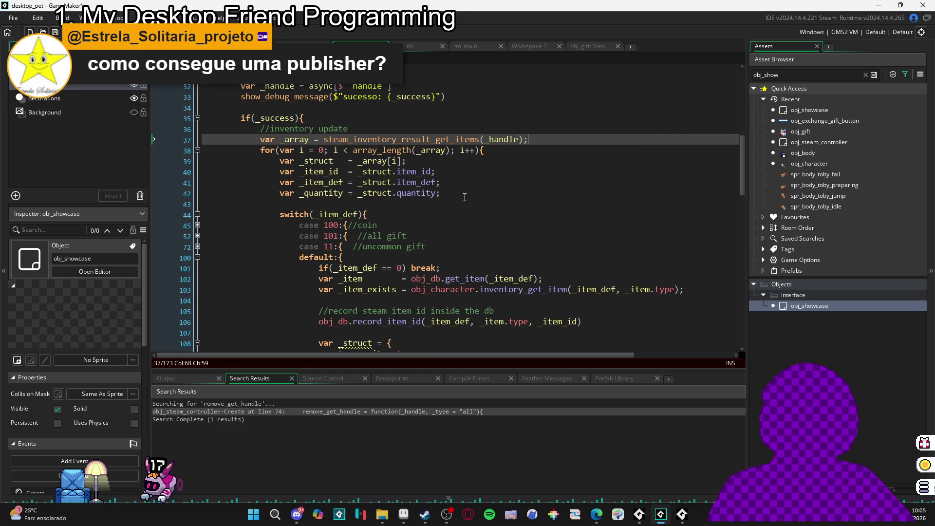
- Delete the stray indentation on line 43 before the switch
left_click(458, 183)
left_click(422, 200)
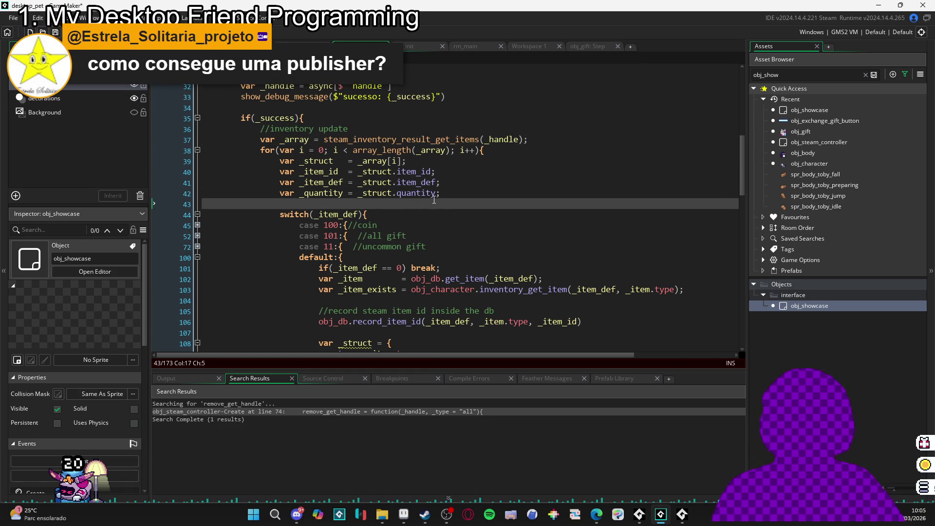
mouse_move(284, 202)
left_mouse_down()
mouse_move(162, 216)
mouse_move(139, 205)
left_mouse_up()
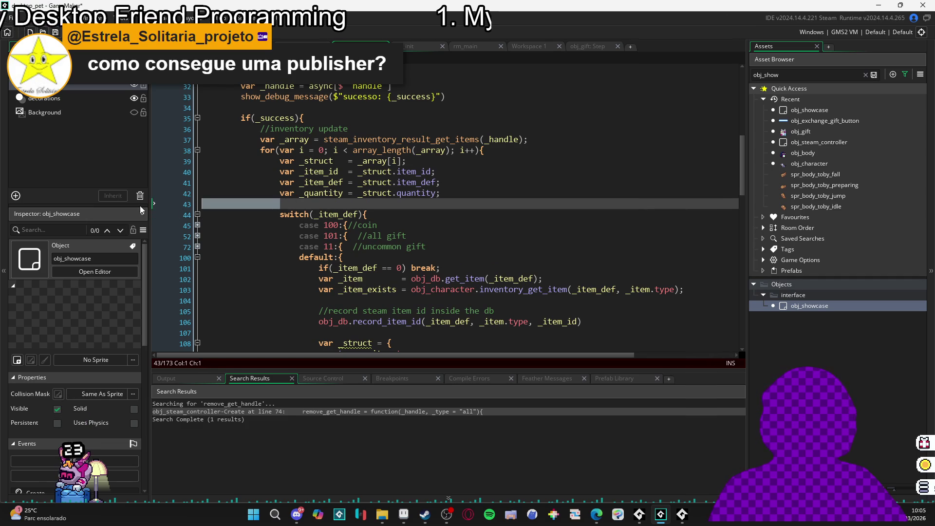
left_click_drag(321, 206, 132, 215)
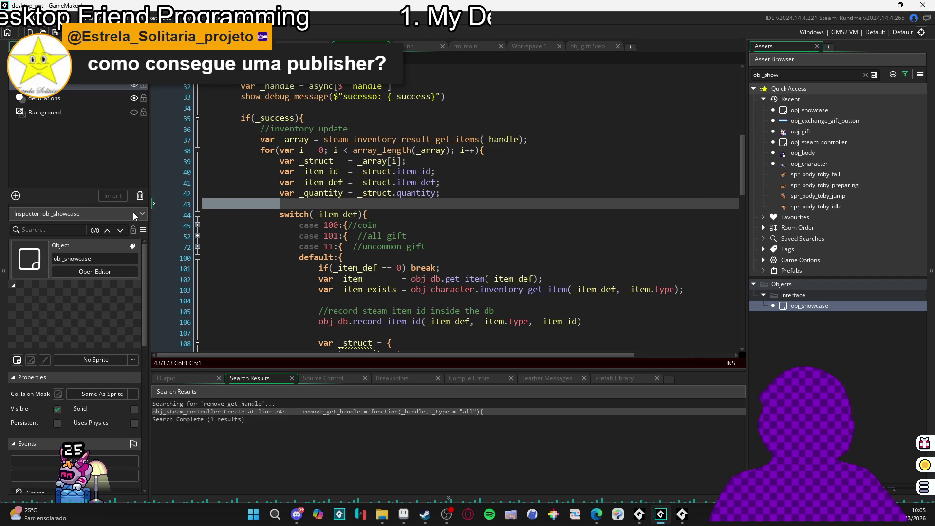
key("BackSpace")
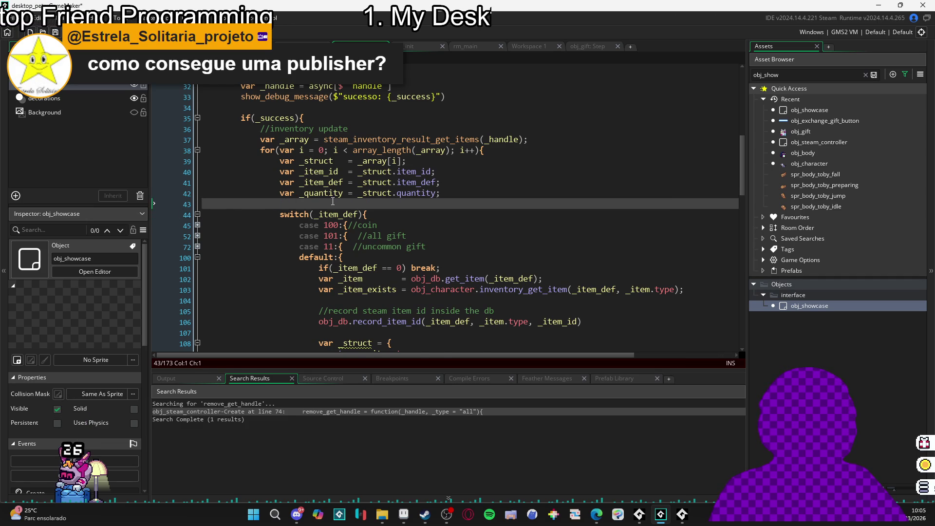
scroll(333, 201, "down", 2)
scroll(341, 230, "down", 3)
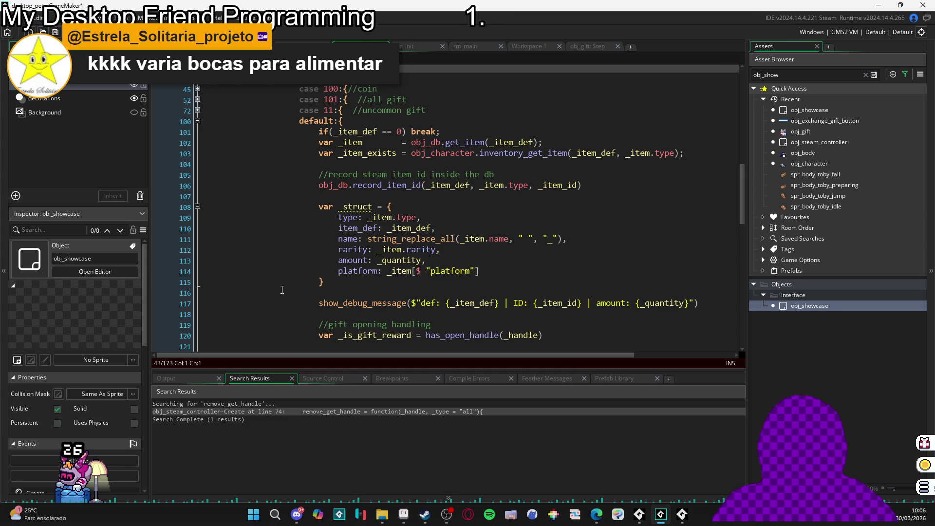
- Review the item and colors struct braces down to the showcase icon note
left_click(321, 282)
scroll(347, 278, "down", 2)
key("Down")
key("Down")
key("Down")
scroll(373, 256, "down", 2)
scroll(374, 257, "down", 2)
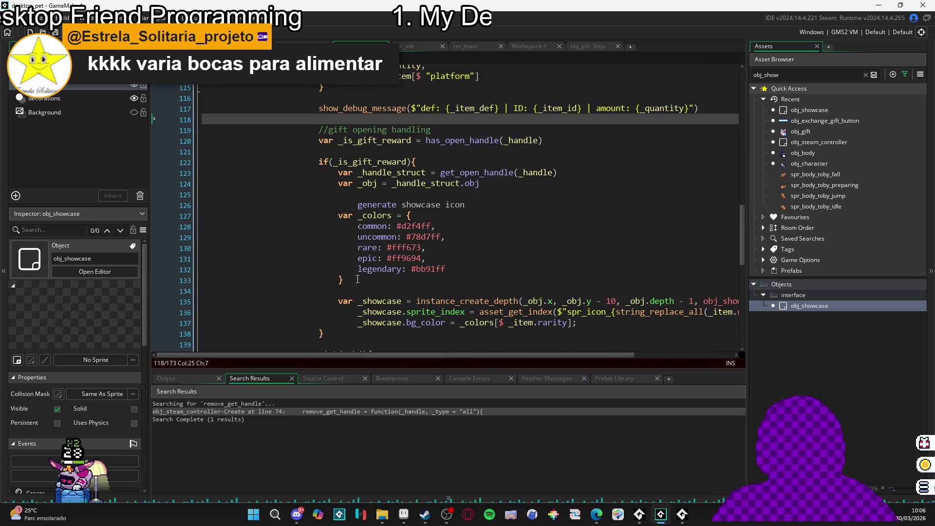
left_click(342, 280)
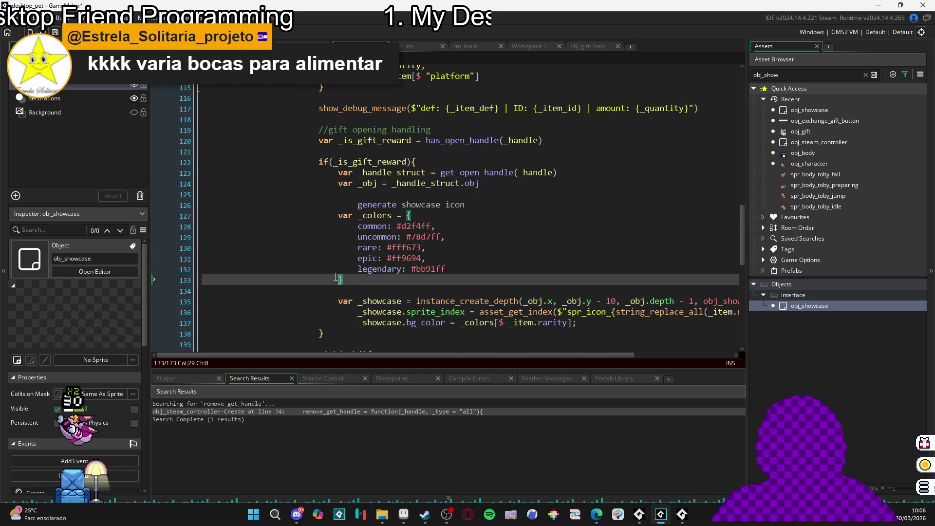
left_click(357, 205)
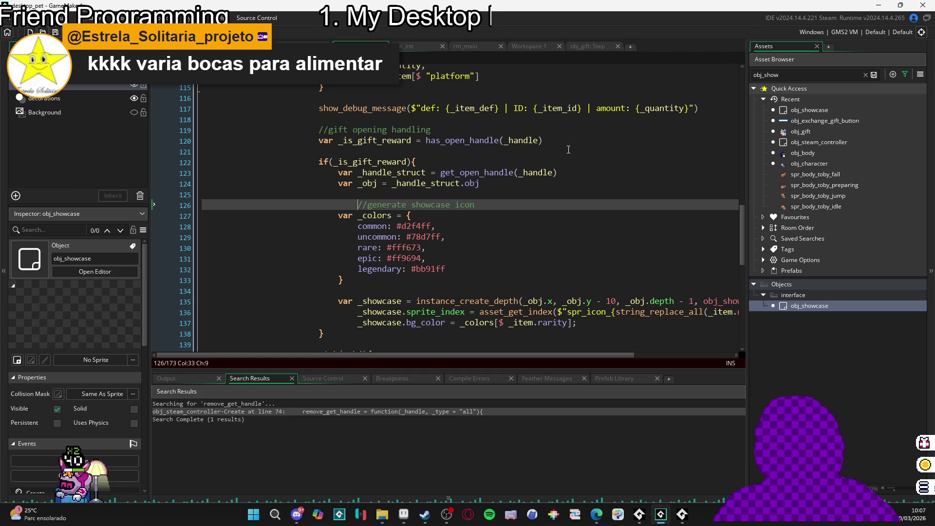
- Add a //create showcase object comment above the showcase creation code
scroll(647, 106, "down", 3)
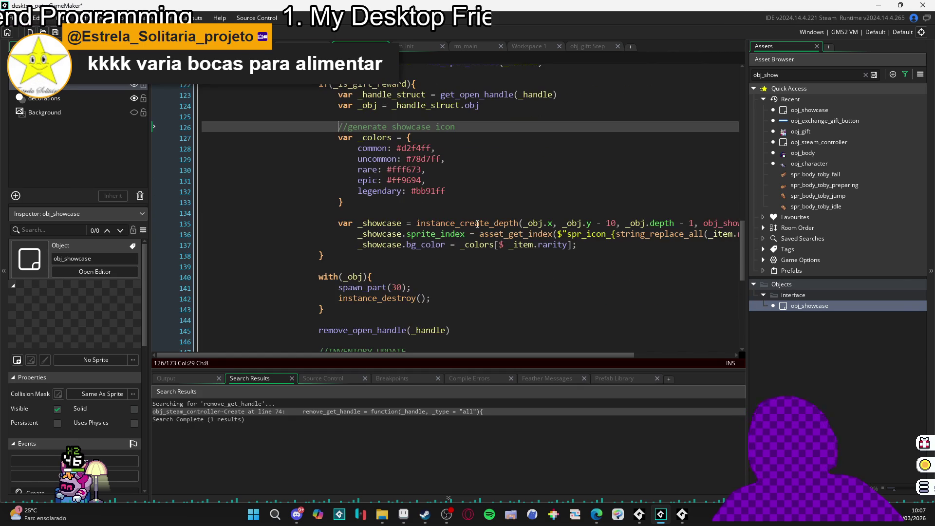
left_click(503, 213)
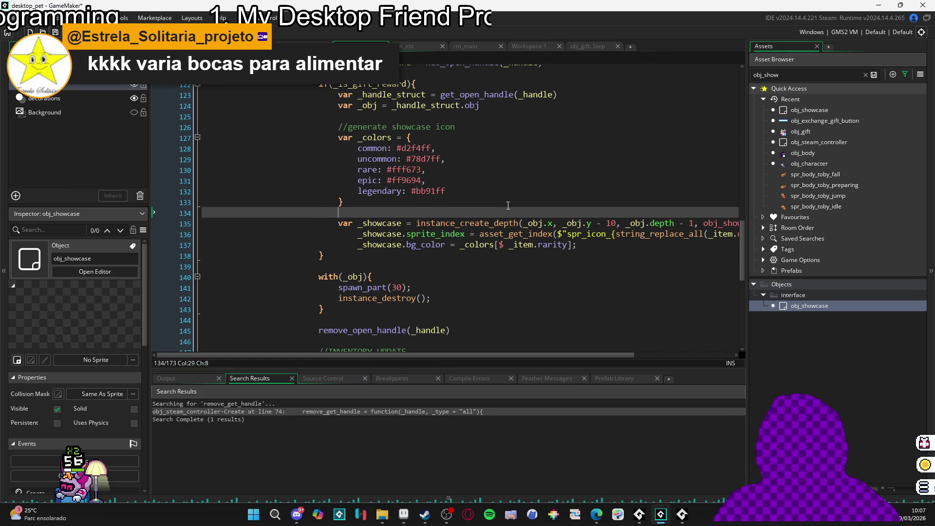
key("Return")
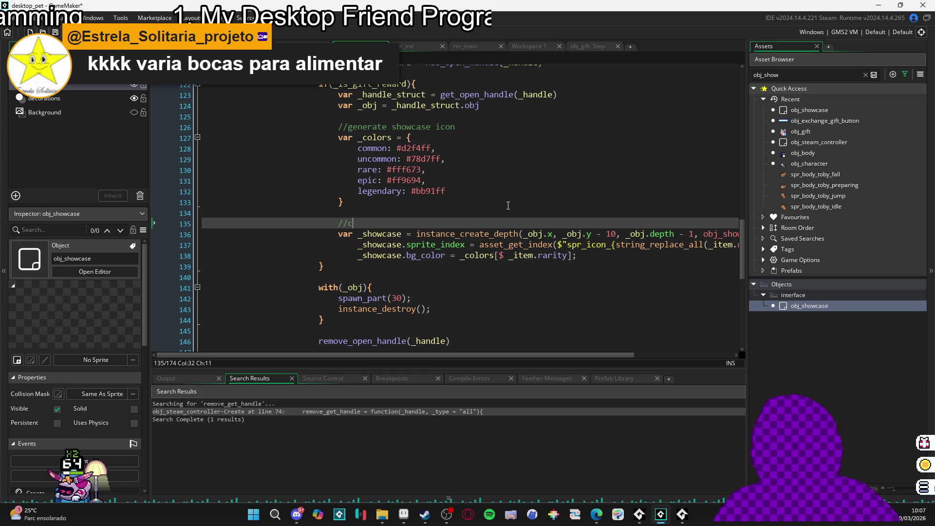
type("reate showcase object")
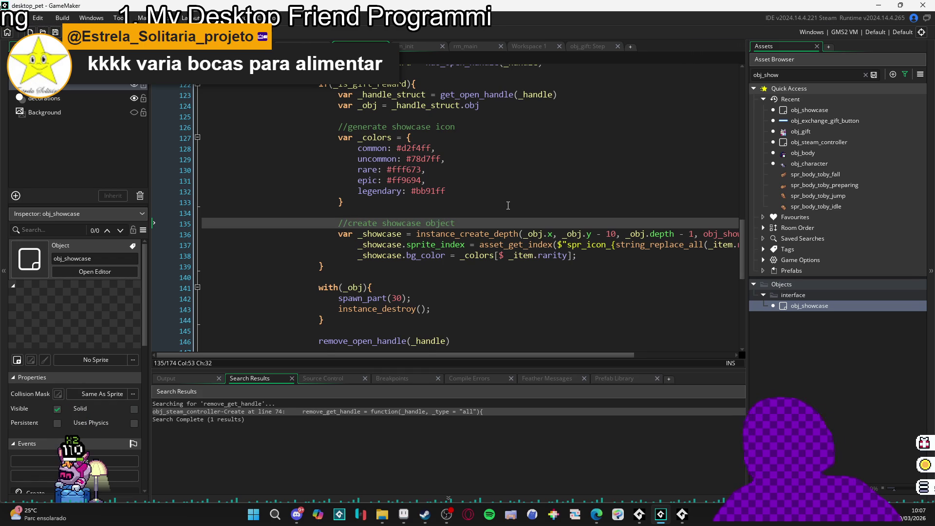
- Select the remove_open_handle function name in its call
scroll(509, 205, "down", 2)
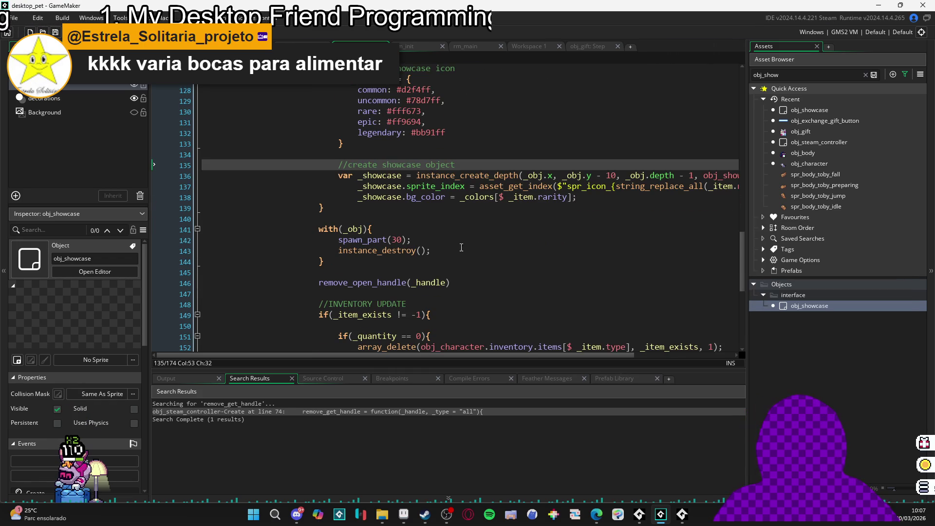
left_click(481, 271)
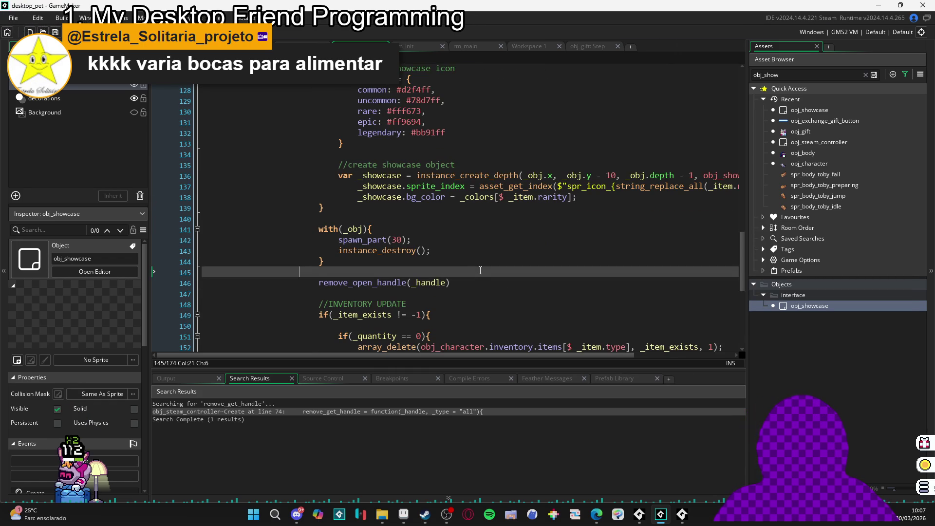
scroll(481, 270, "up", 5)
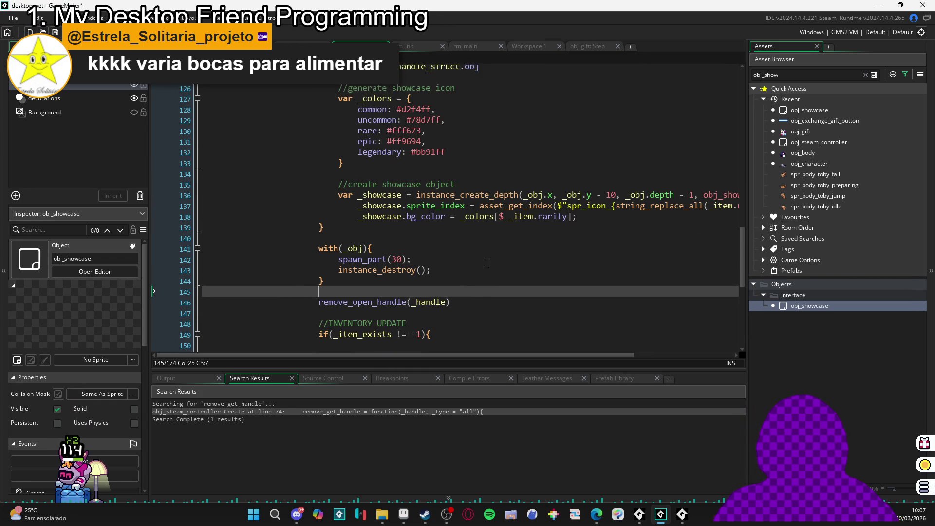
scroll(488, 252, "down", 6)
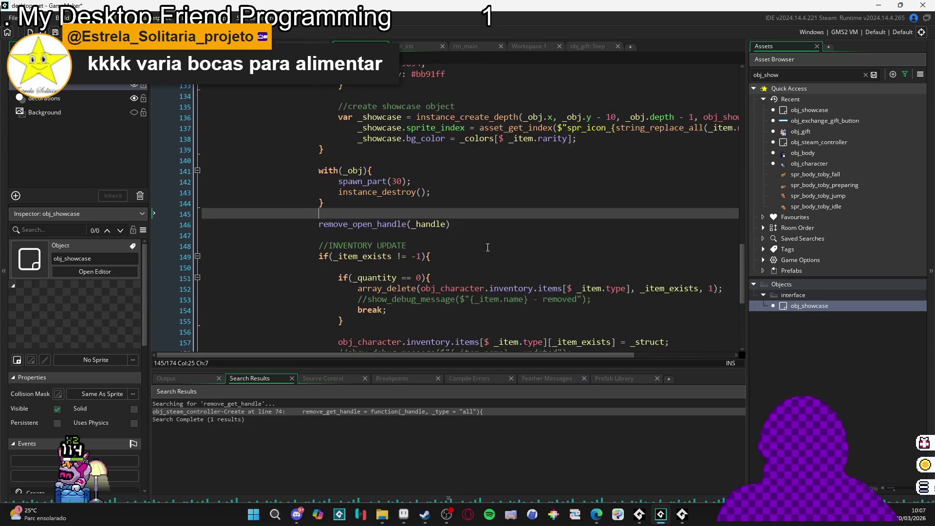
scroll(487, 245, "down", 2)
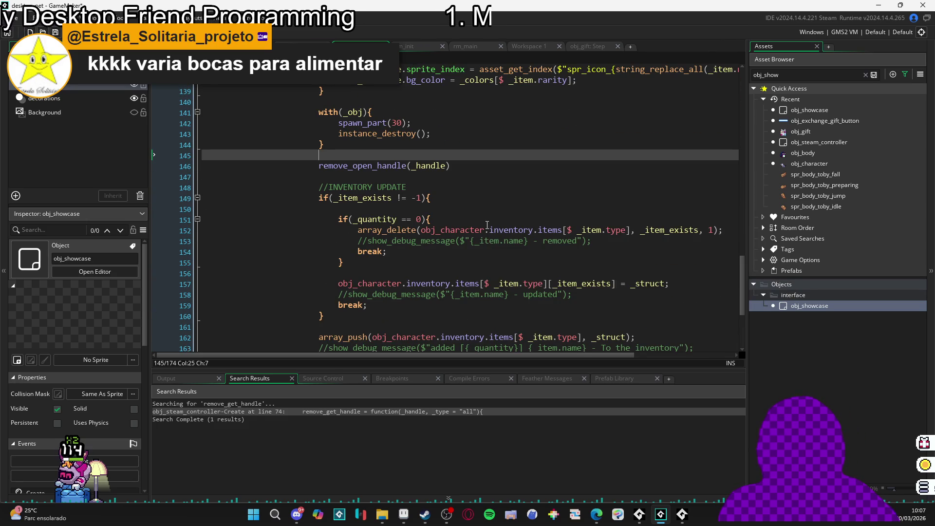
left_click(398, 167)
mouse_move(390, 167)
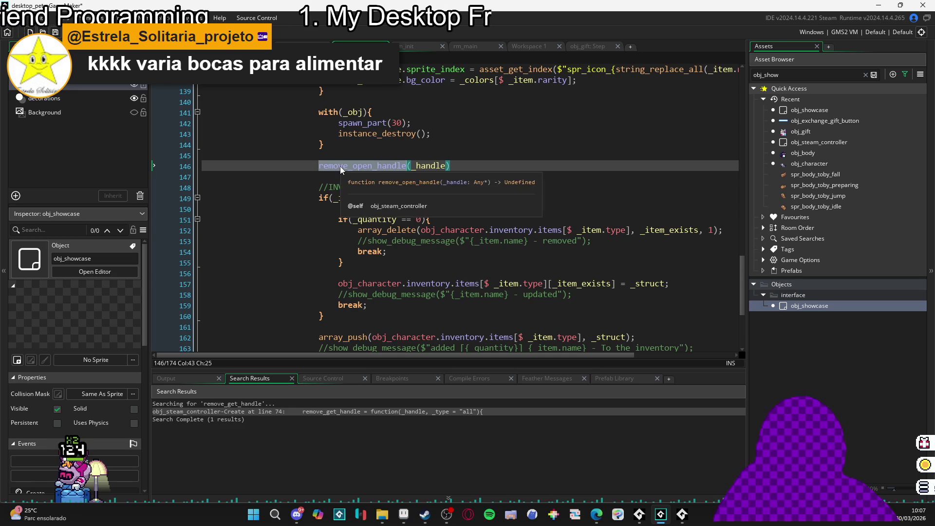
left_click(326, 166)
double_click(328, 169)
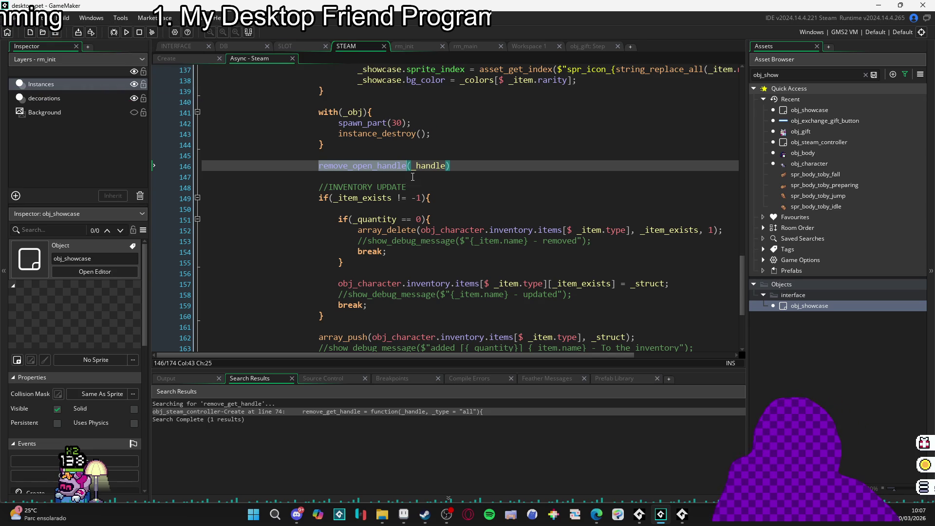
left_click(382, 166)
double_click(382, 166)
key("F12")
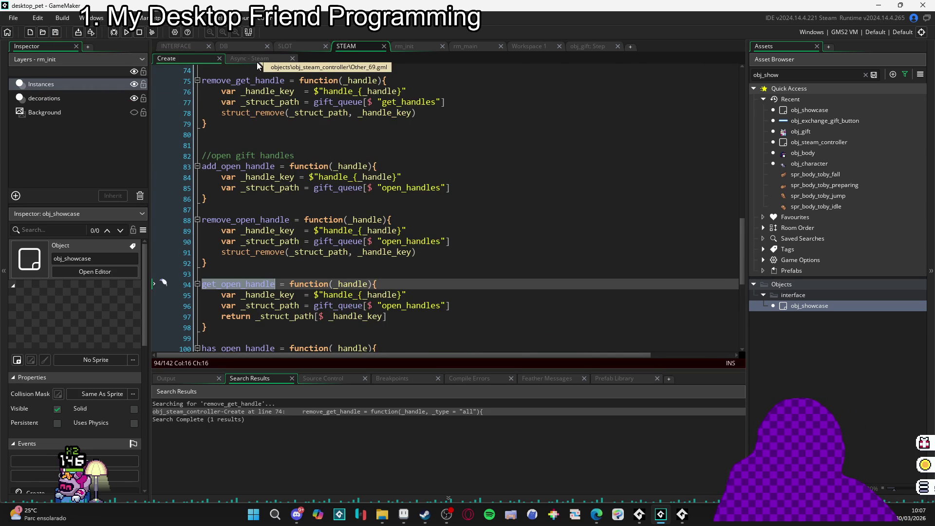
left_click(256, 62)
mouse_move(399, 167)
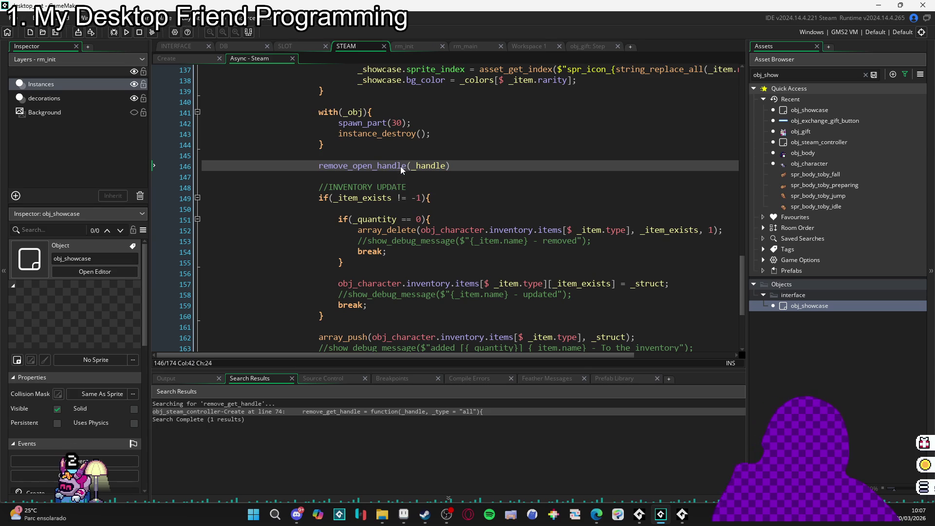
left_click(516, 161)
scroll(516, 161, "down", 3)
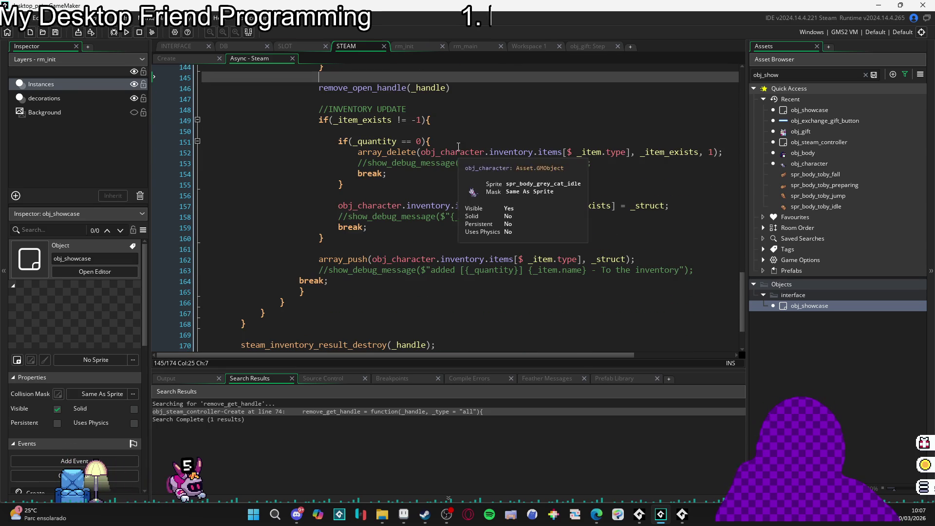
left_click(320, 238)
scroll(336, 205, "up", 4)
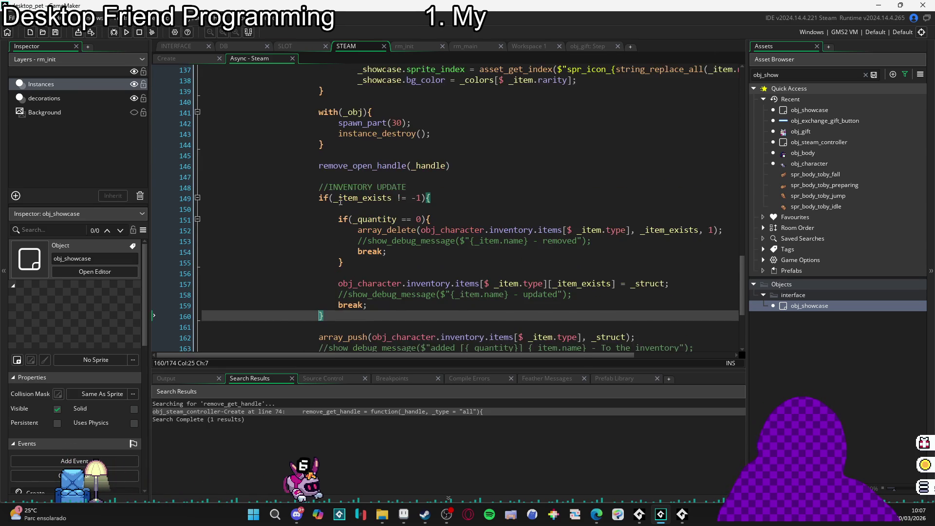
scroll(350, 161, "down", 3)
scroll(300, 272, "down", 2)
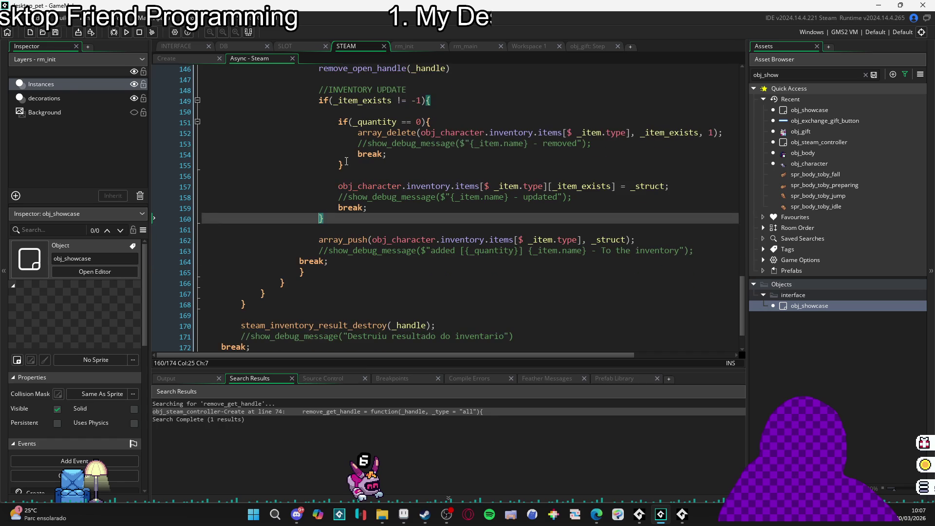
left_click(300, 273)
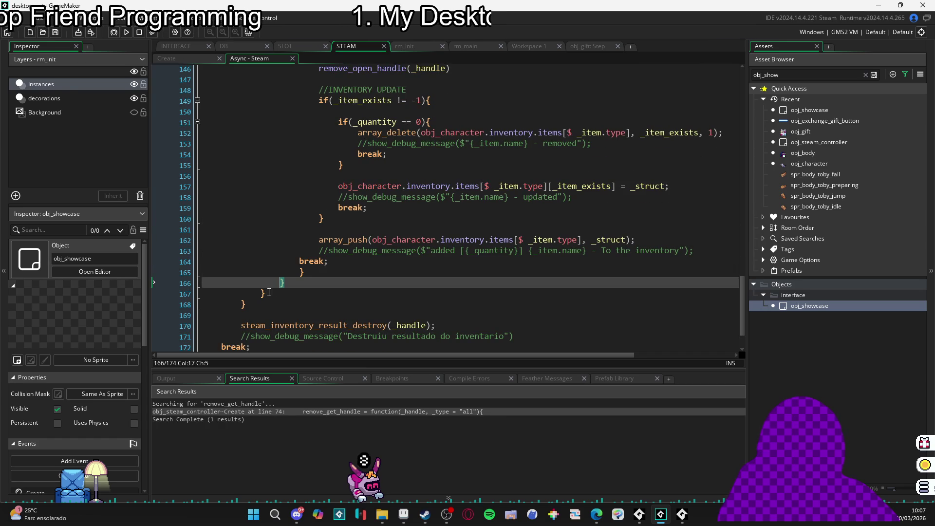
left_click(280, 283)
left_click(261, 294)
left_click(237, 303)
scroll(274, 249, "up", 13)
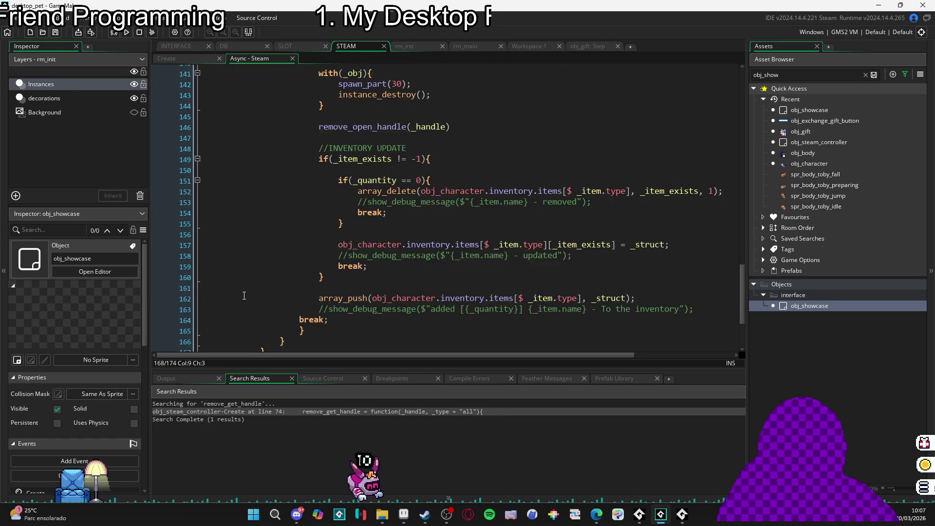
scroll(275, 249, "up", 20)
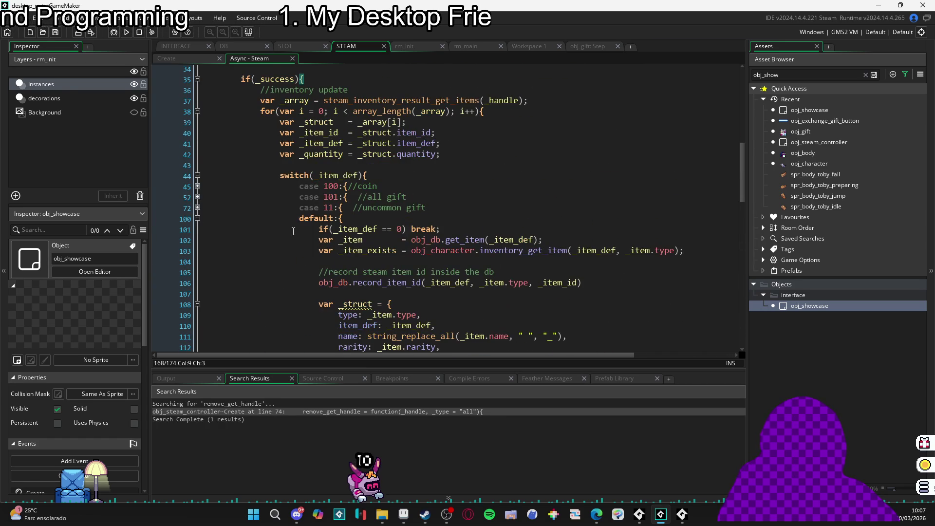
scroll(294, 224, "up", 3)
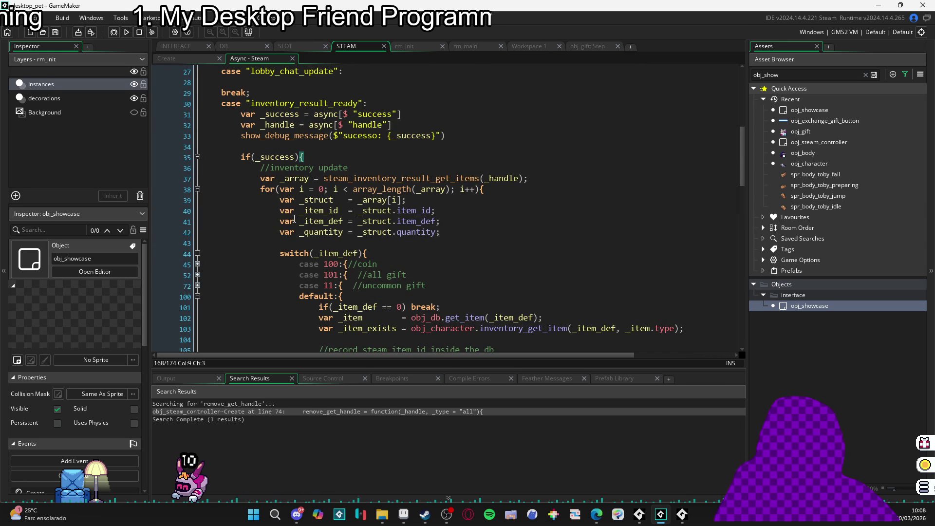
scroll(294, 219, "down", 20)
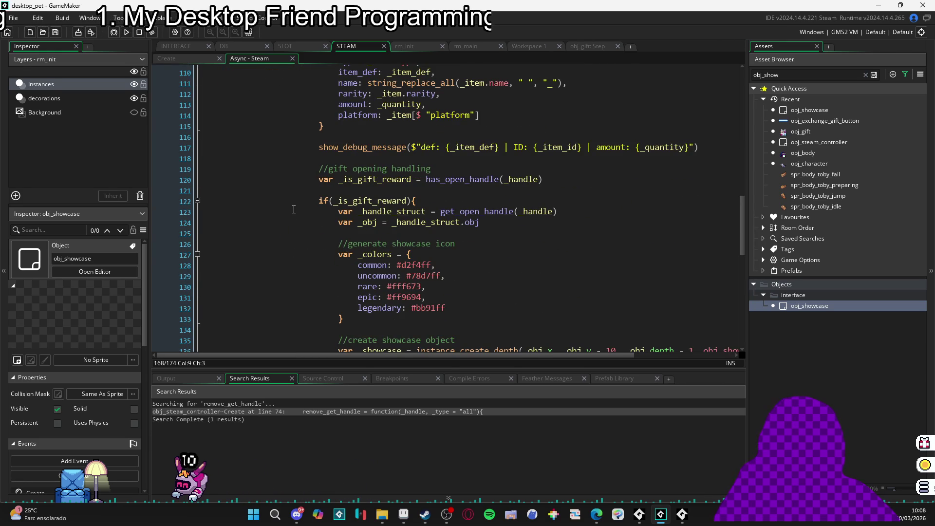
scroll(294, 210, "up", 1)
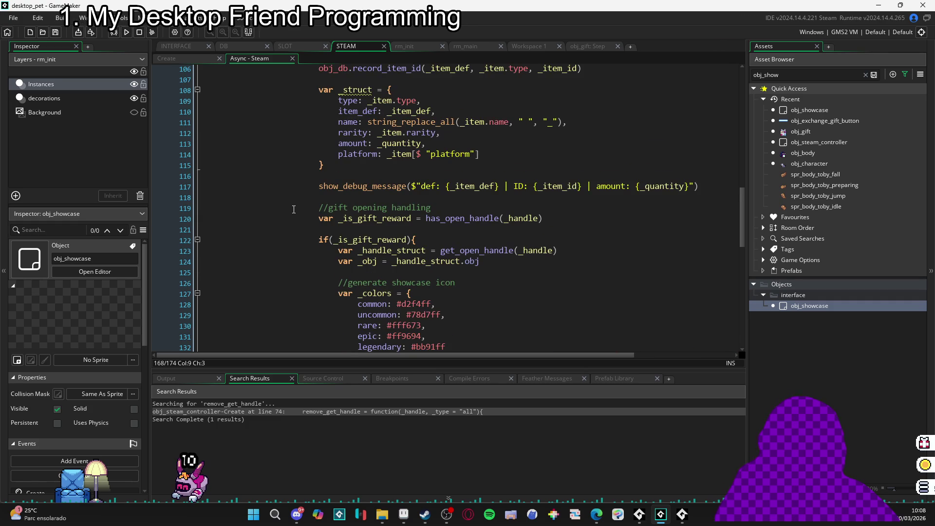
scroll(293, 210, "up", 2)
scroll(294, 209, "down", 8)
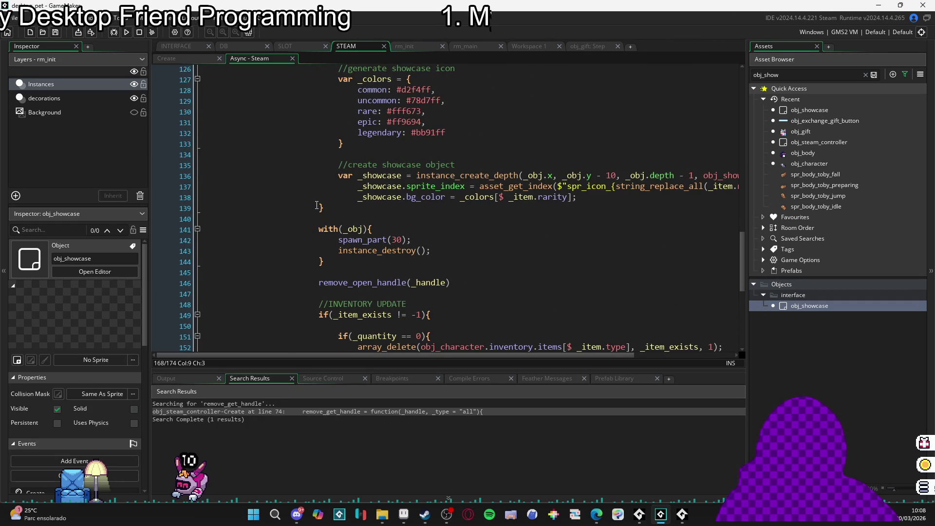
scroll(317, 205, "down", 5)
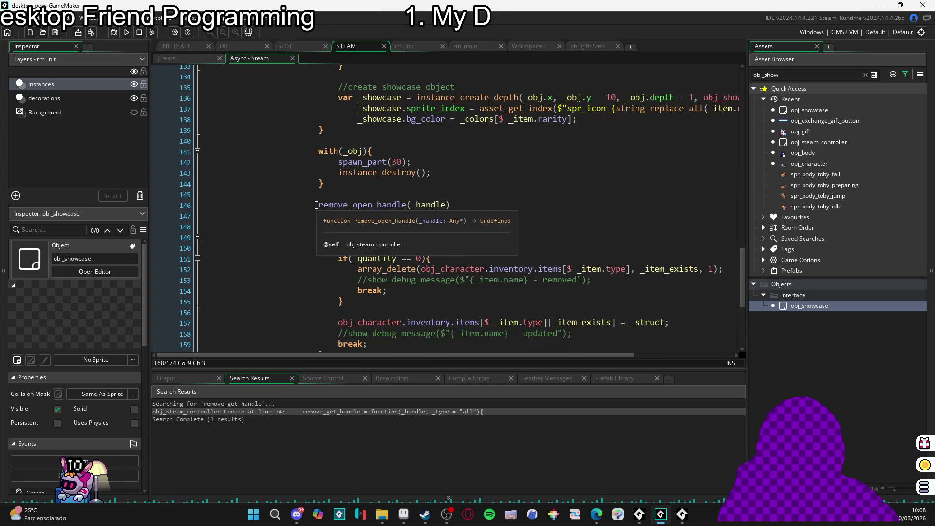
scroll(317, 205, "down", 1)
scroll(316, 204, "up", 2)
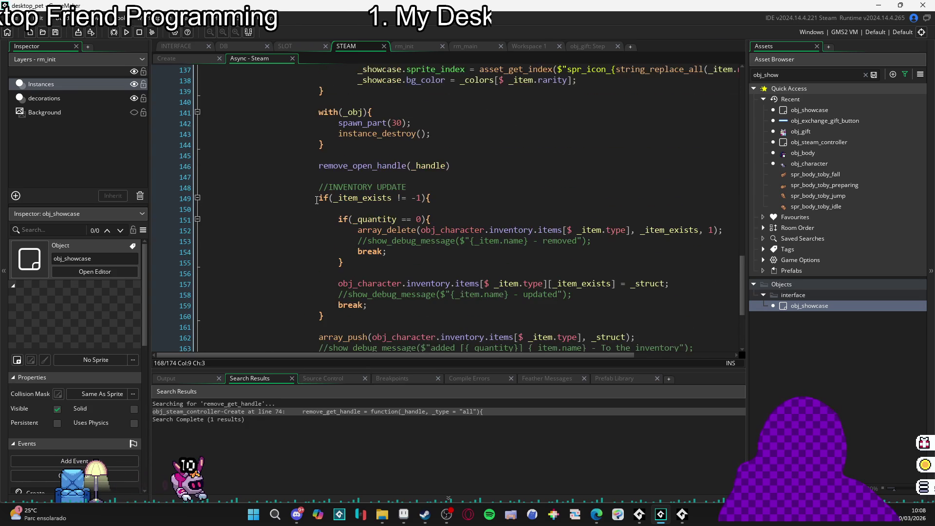
scroll(316, 201, "down", 1)
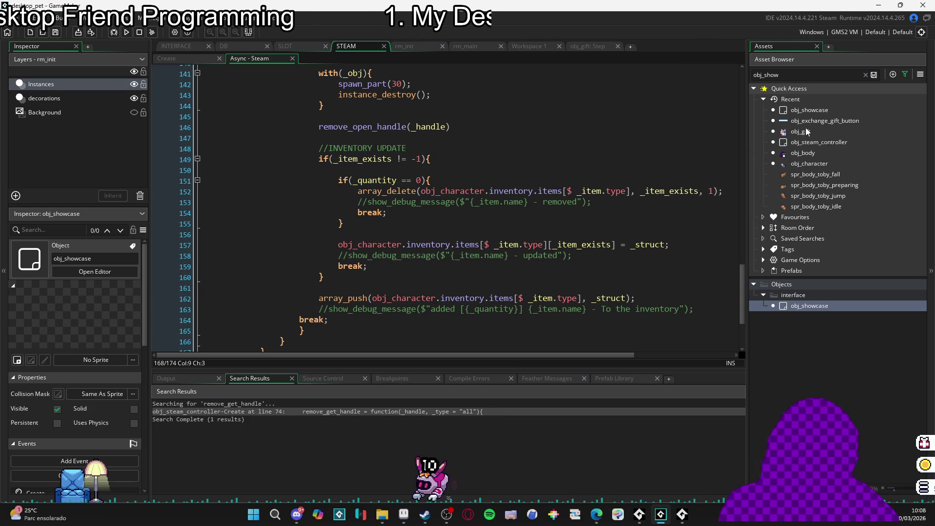
- Open obj_exchange_gift_button's Step event and search it for 'handle'
left_click(866, 75)
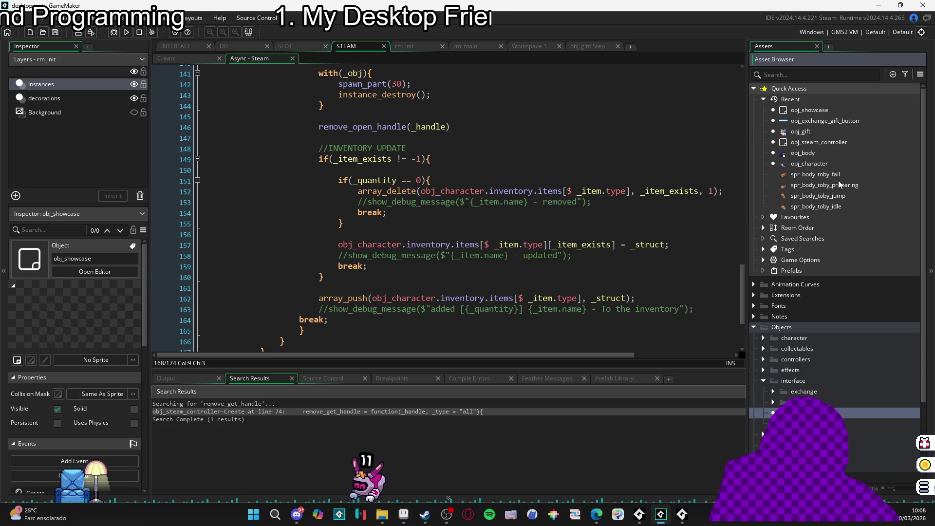
double_click(854, 123)
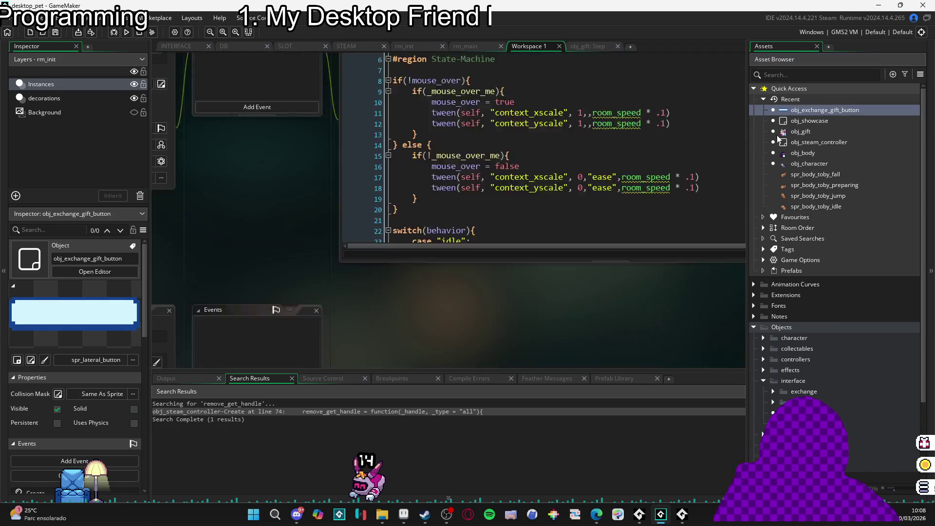
left_click(666, 64)
key("ctrl+f")
key("Return")
left_click(576, 280)
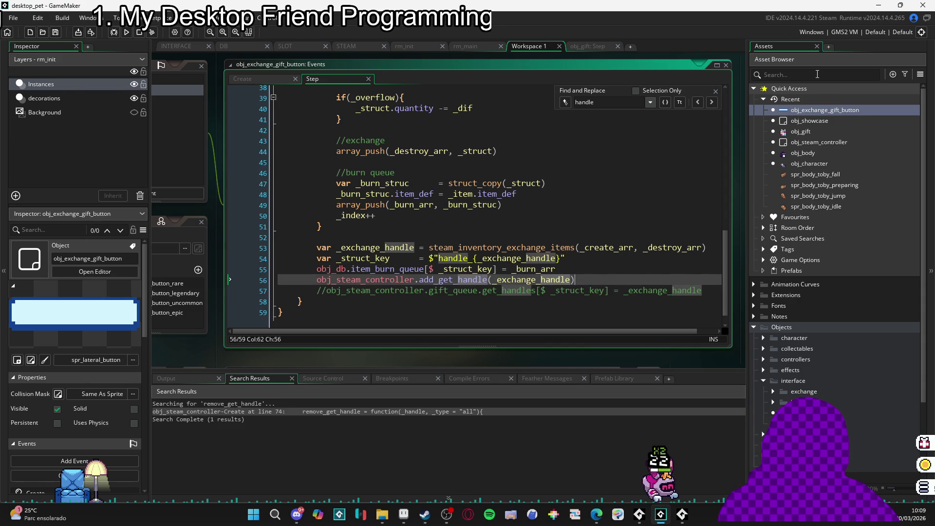
- Review the commented gift queue line 57 and pan the workspace to show the object's panels
scroll(821, 130, "down", 3)
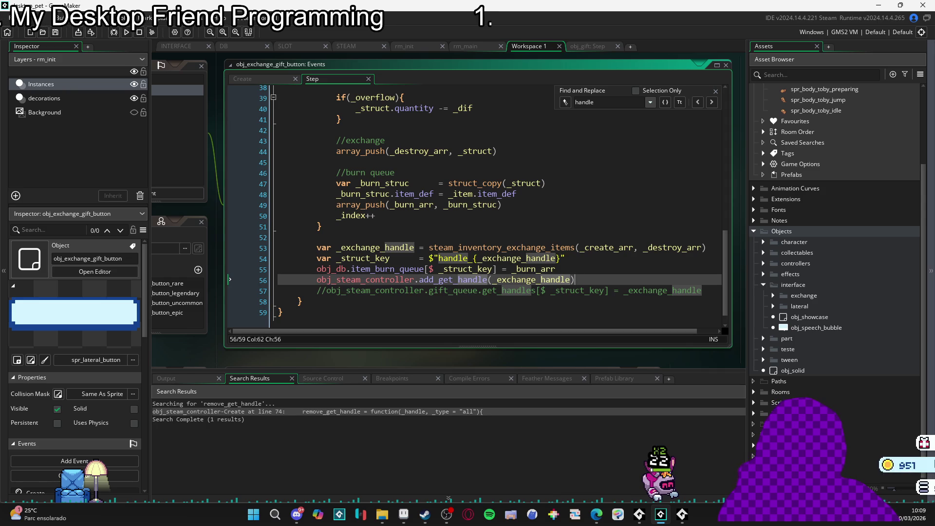
mouse_move(917, 447)
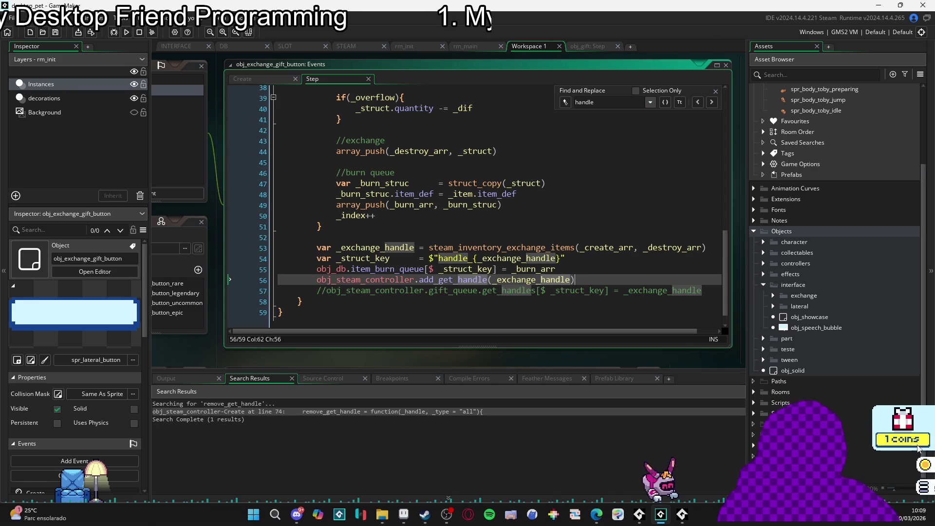
left_click(470, 292)
scroll(473, 293, "up", 7)
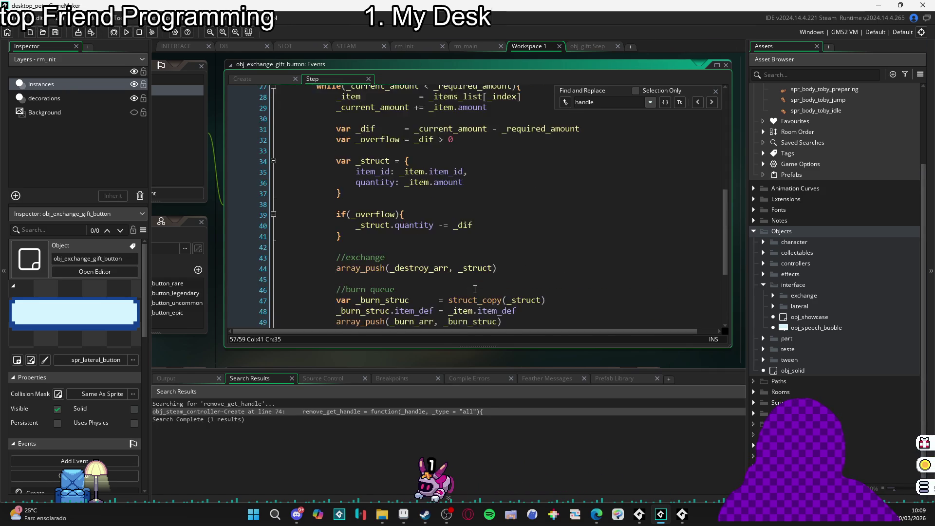
scroll(475, 289, "up", 3)
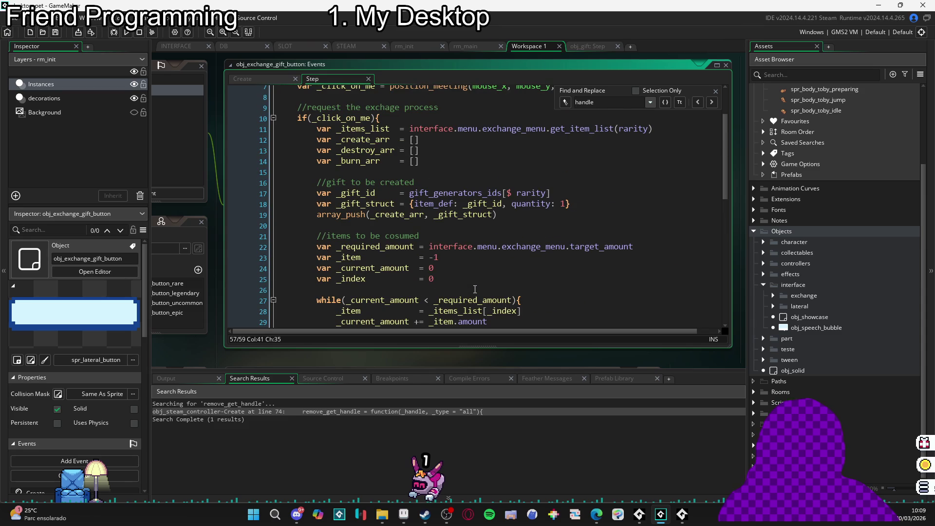
scroll(475, 289, "up", 2)
scroll(475, 289, "down", 13)
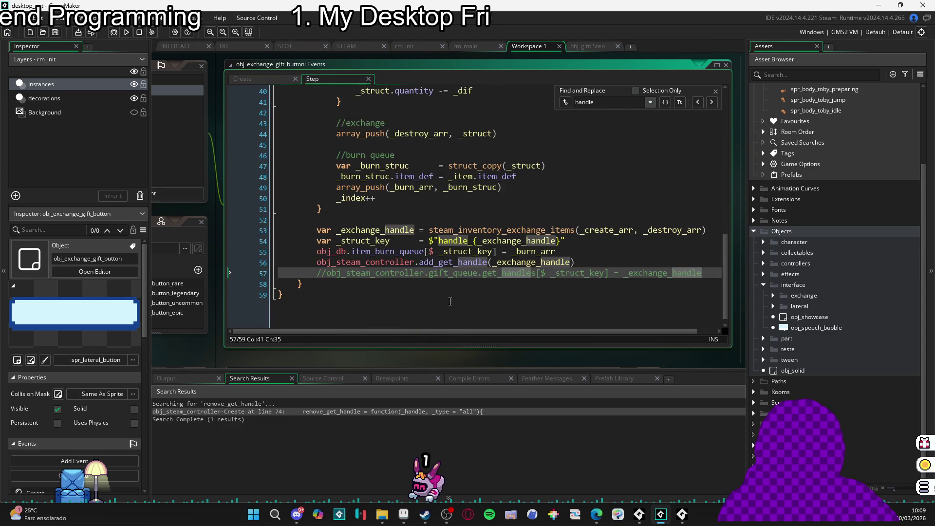
mouse_move(237, 363)
left_mouse_down()
mouse_move(402, 347)
mouse_move(463, 355)
mouse_move(415, 334)
left_mouse_up()
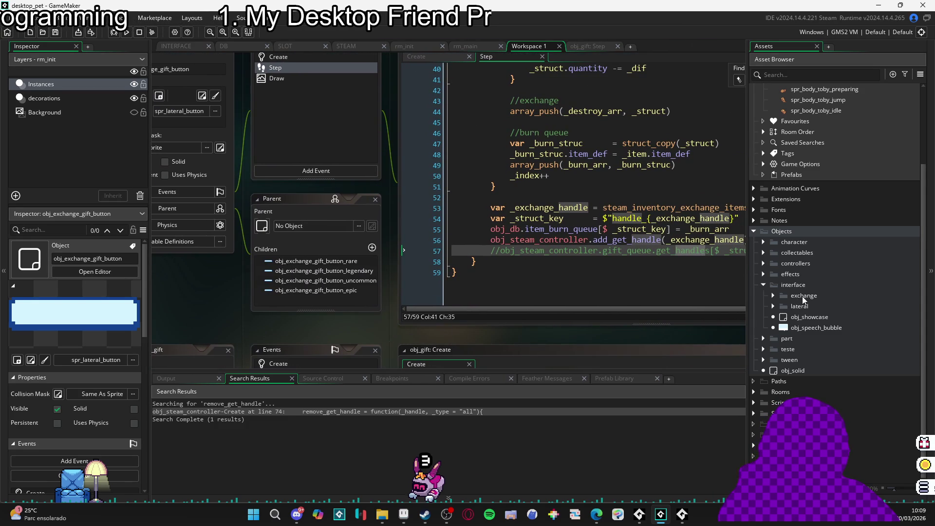
scroll(819, 271, "up", 3)
left_click(802, 73)
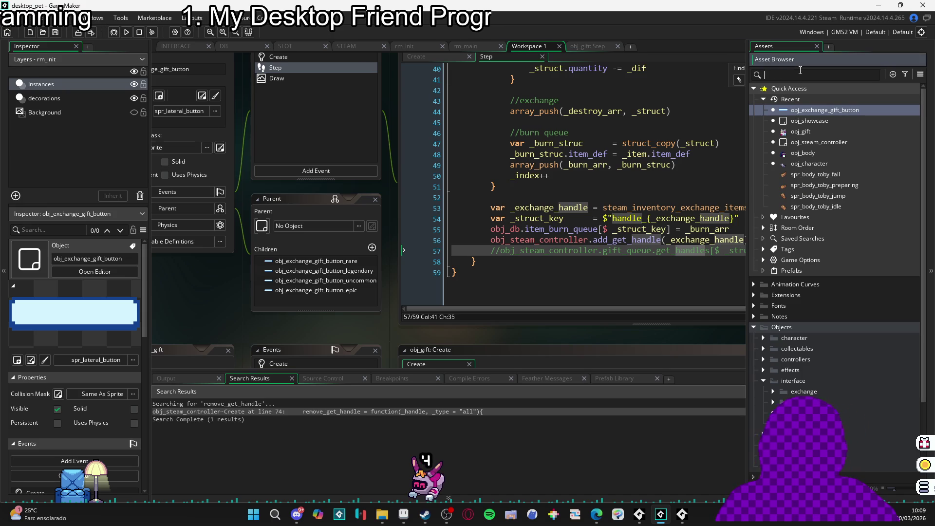
- Filter assets for 'g' and open obj_gift_button's Create event
type("gift")
scroll(810, 210, "down", 4)
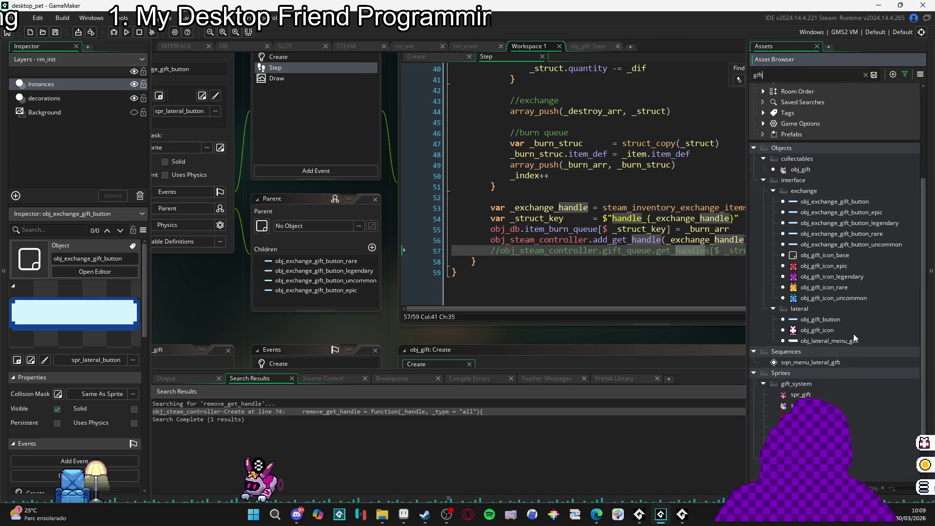
scroll(835, 343, "down", 2)
scroll(835, 342, "up", 4)
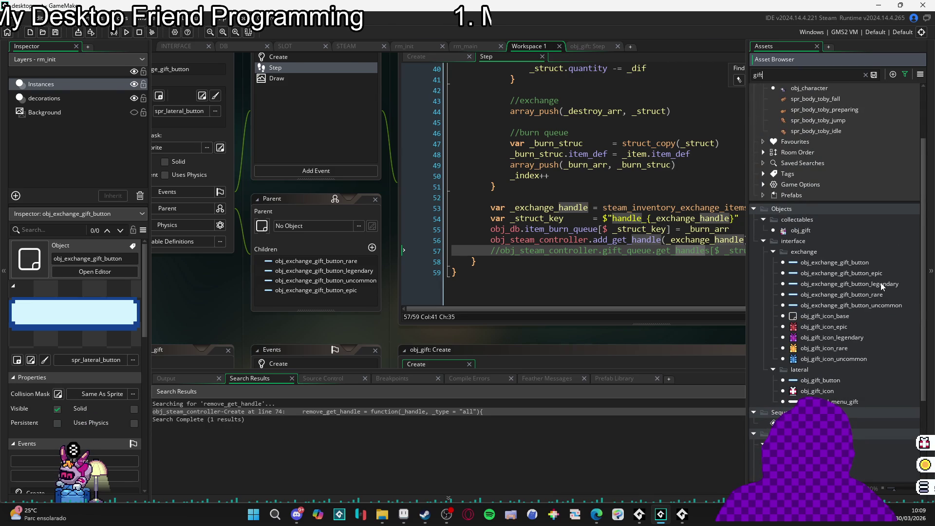
double_click(838, 382)
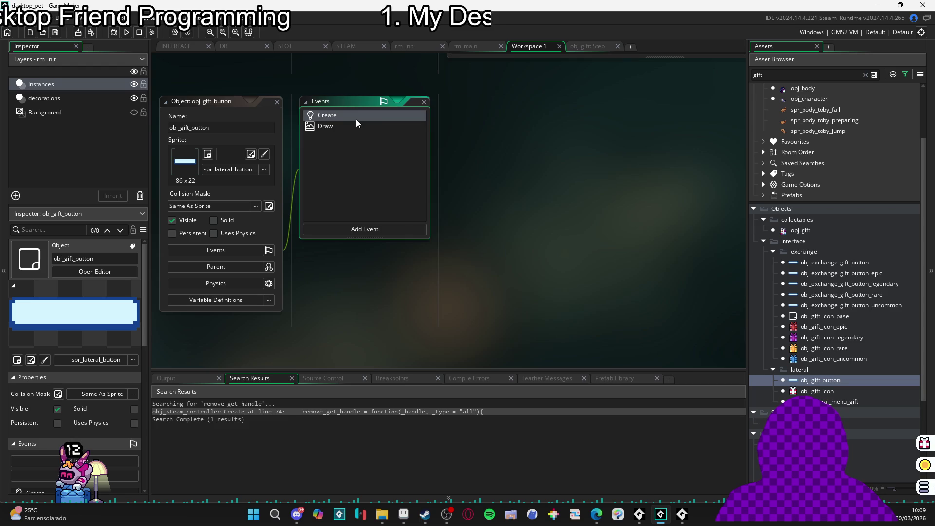
double_click(356, 117)
left_click(393, 177)
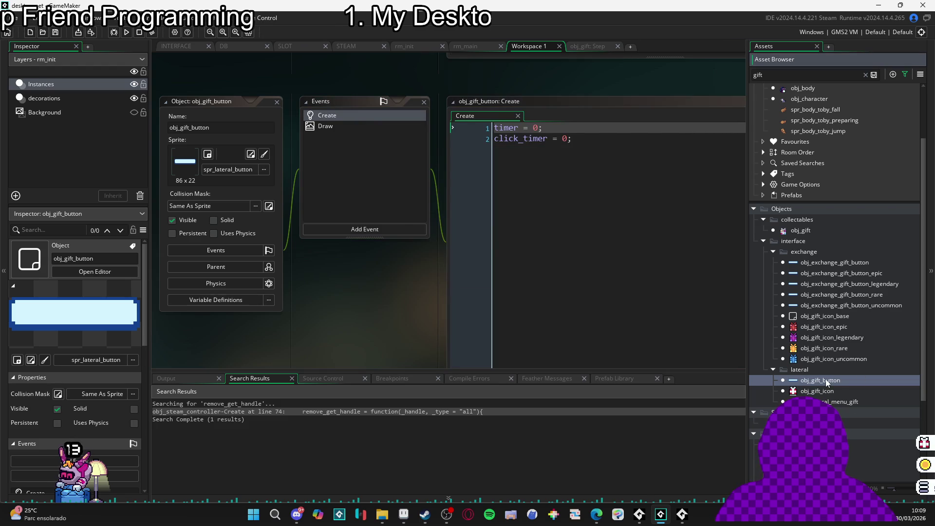
- Search the INTERFACE object's Create code for obj_gift_button
left_click(177, 46)
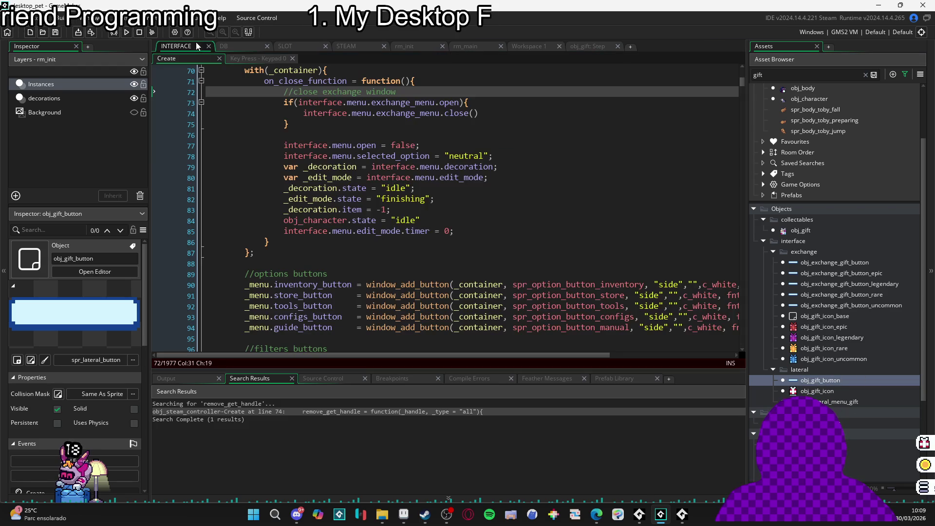
key("ctrl+f")
key("Return")
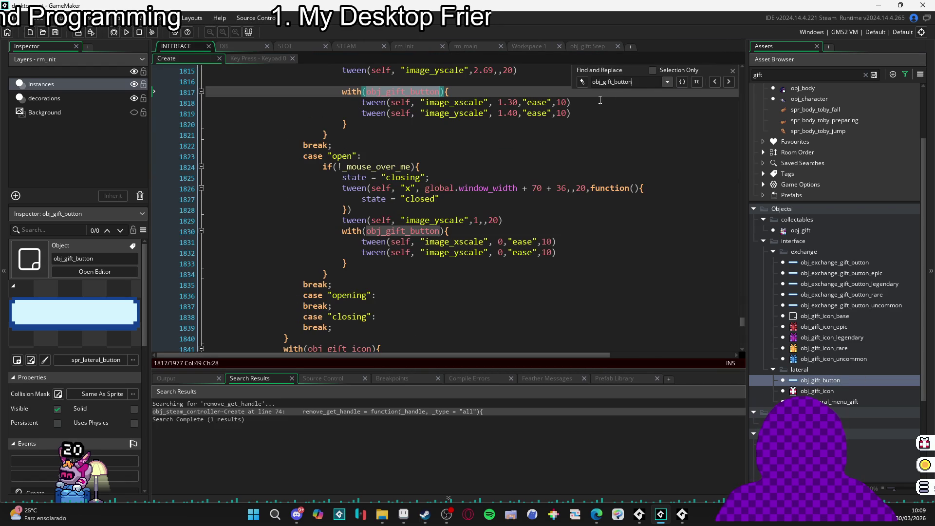
- Find the next obj_gift_button match, the click-handling block at line 1857
left_click(734, 71)
left_click(557, 141)
key("ctrl+f")
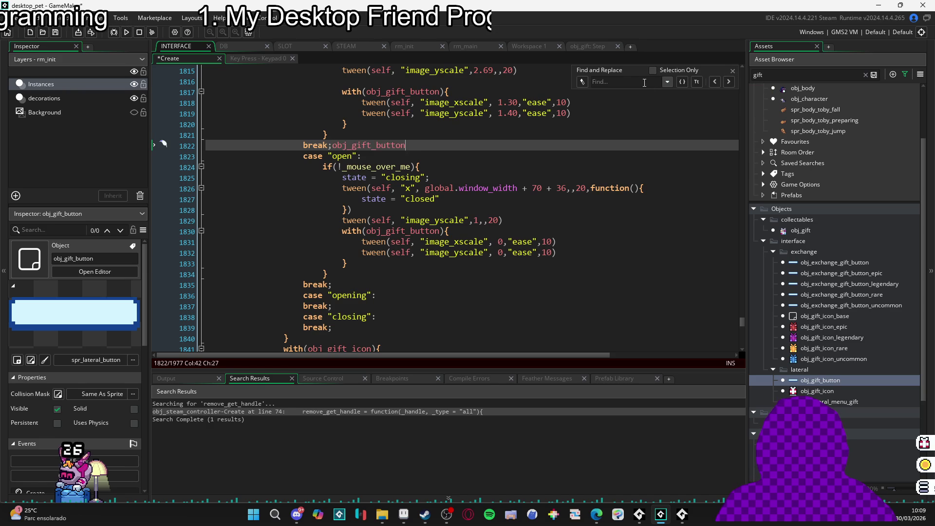
left_click(623, 81)
type("obj_gift_button")
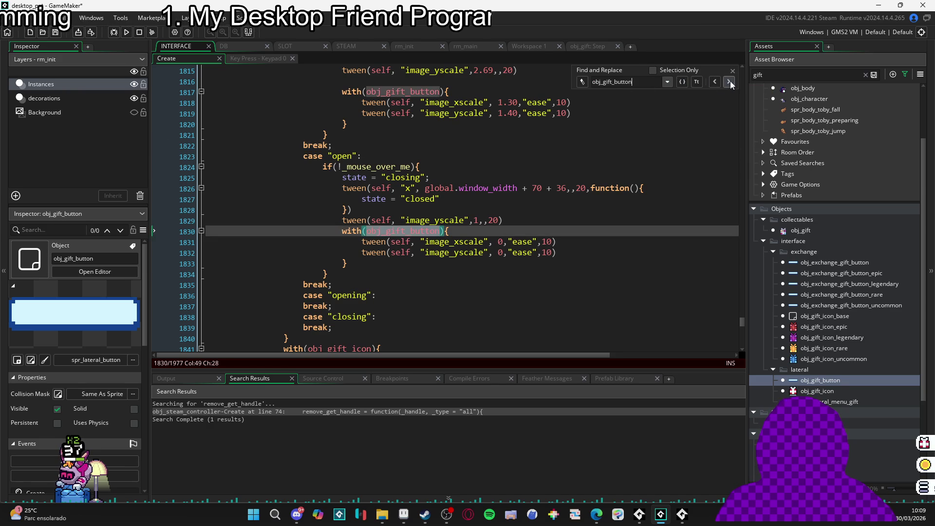
left_click(730, 81)
left_click(441, 155)
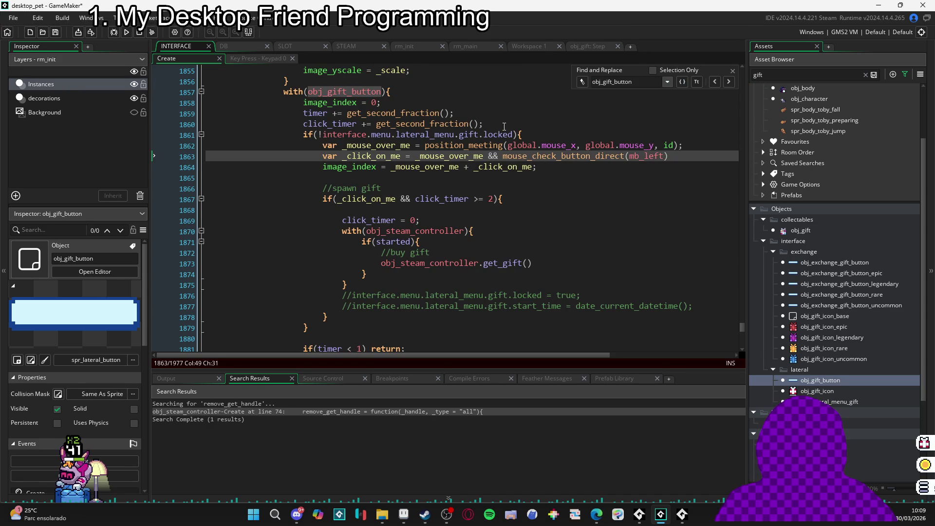
- Check the get_gift signature, then return to the STEAM object's Async - Steam code
scroll(341, 146, "down", 5)
scroll(321, 167, "up", 6)
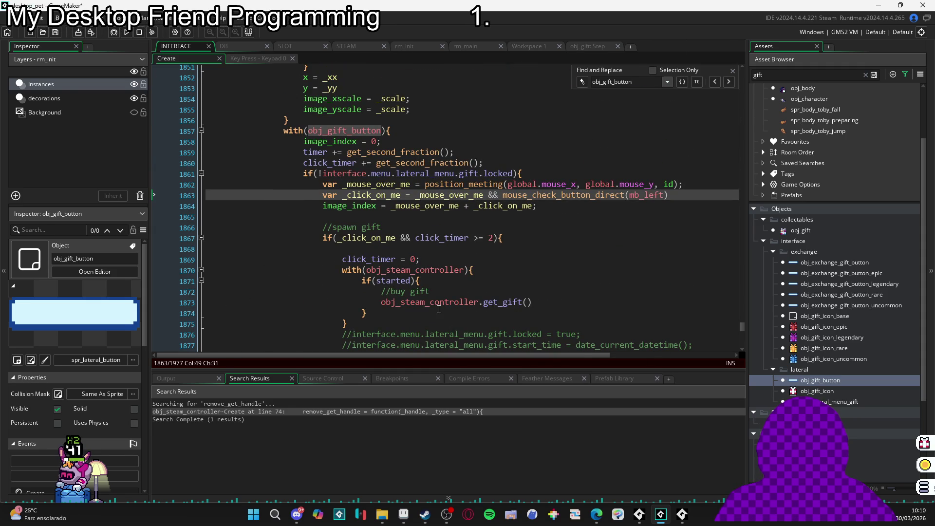
mouse_move(521, 303)
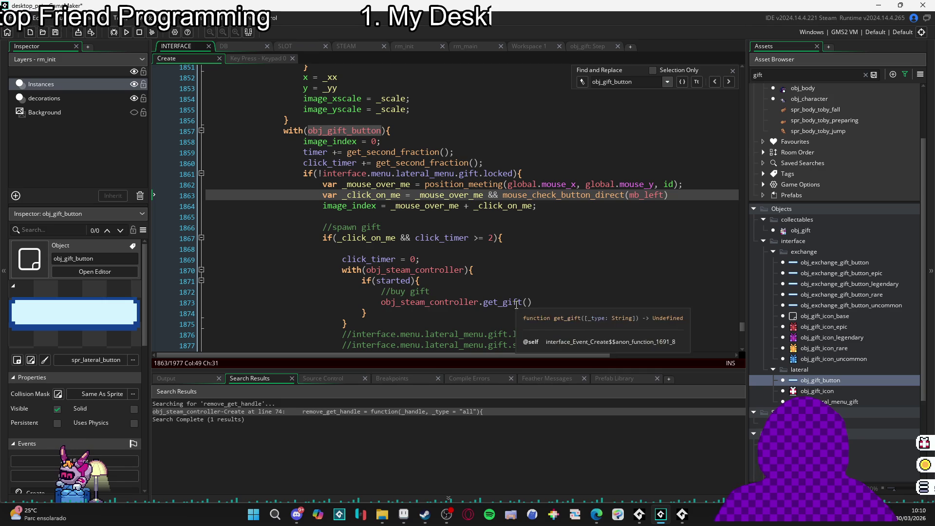
left_click(347, 50)
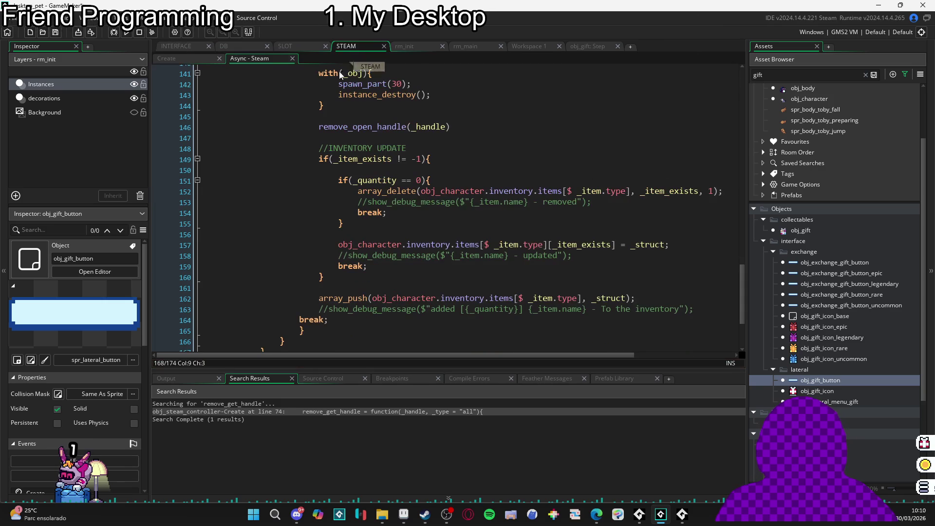
- Search the STEAM object's Create code for 'get_gift' and jump to its definition on line 44
double_click(239, 285)
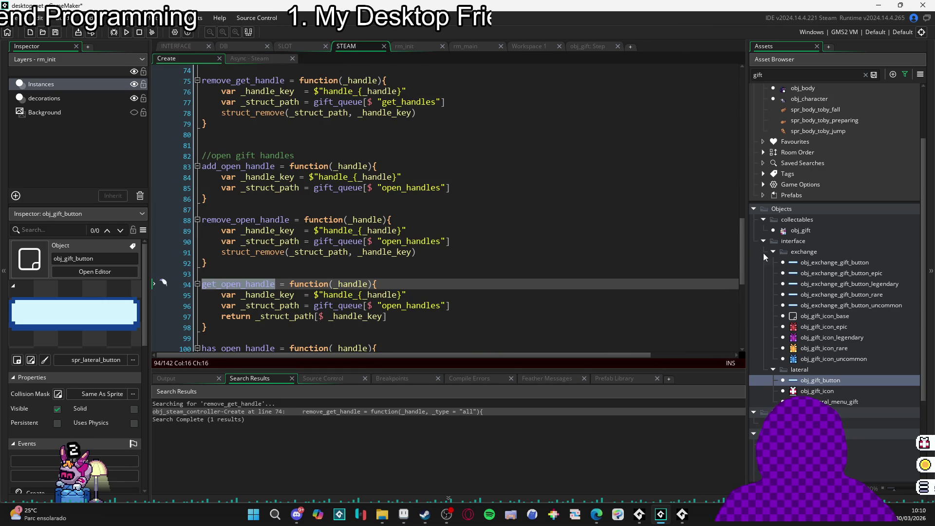
left_click_drag(744, 250, 748, 83)
left_click(383, 113)
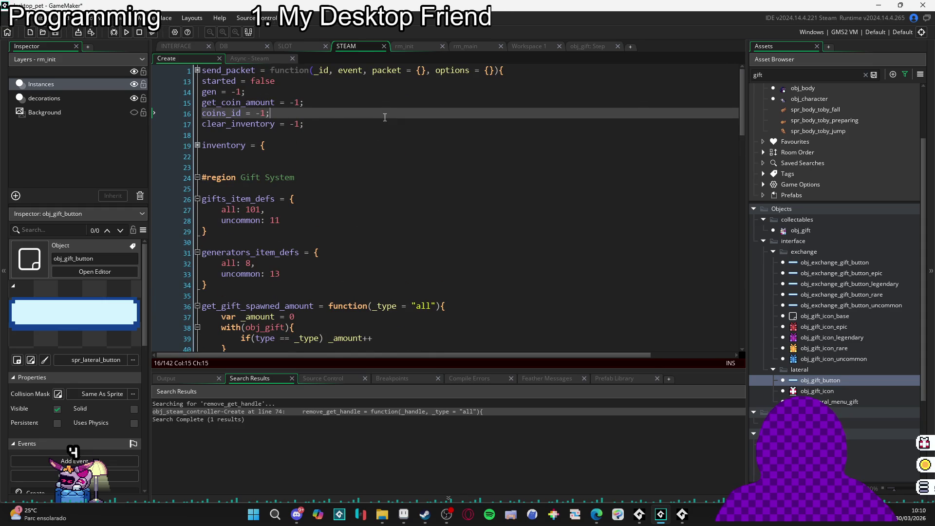
key("ctrl+f")
type("get_gift")
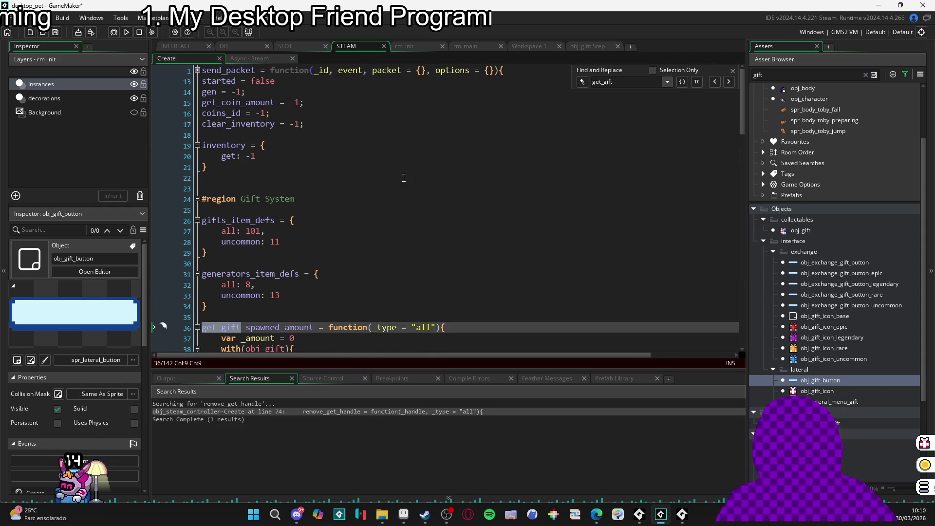
left_click(729, 82)
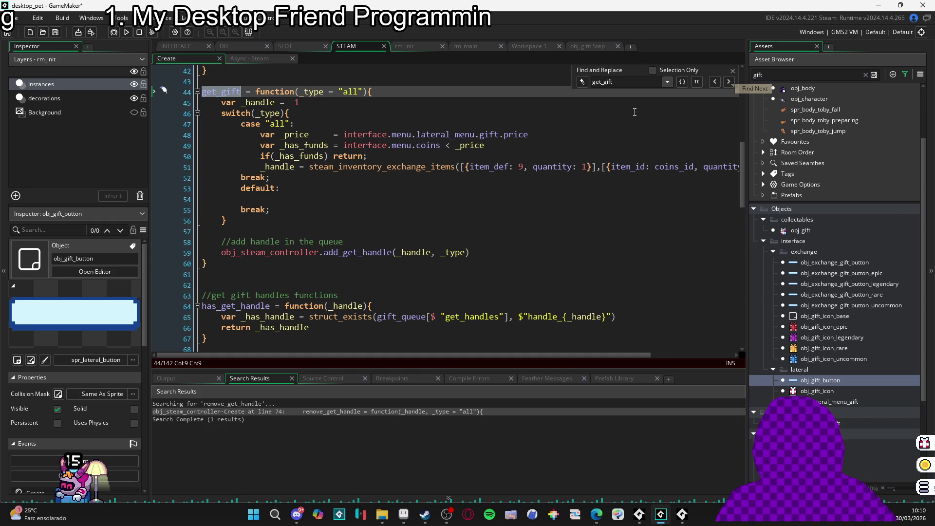
- Dismiss the Find and Replace panel over get_gift without editing the code
left_click(317, 201)
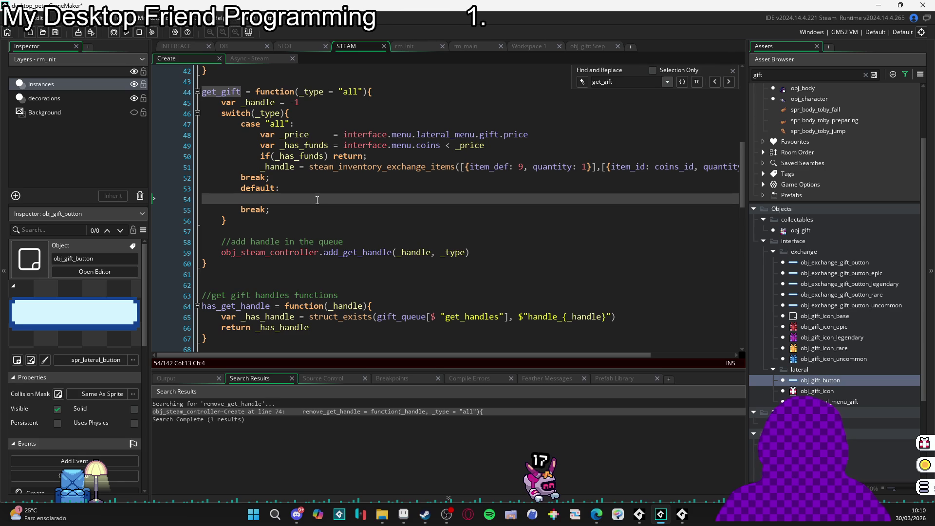
left_click(733, 70)
mouse_move(356, 355)
left_mouse_down()
mouse_move(434, 372)
mouse_move(356, 366)
left_mouse_up()
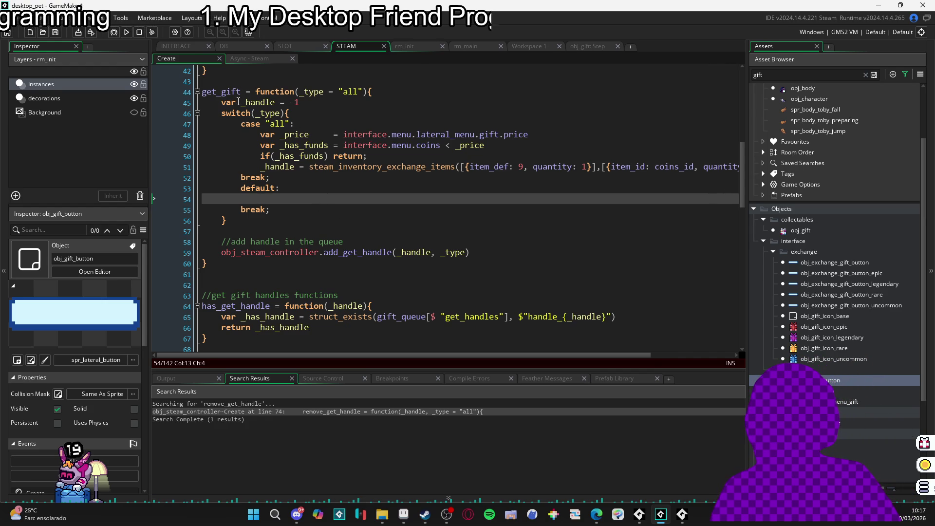
- Select the get_gift name on line 44 to inspect it, then deselect it
double_click(222, 91)
left_click(217, 92)
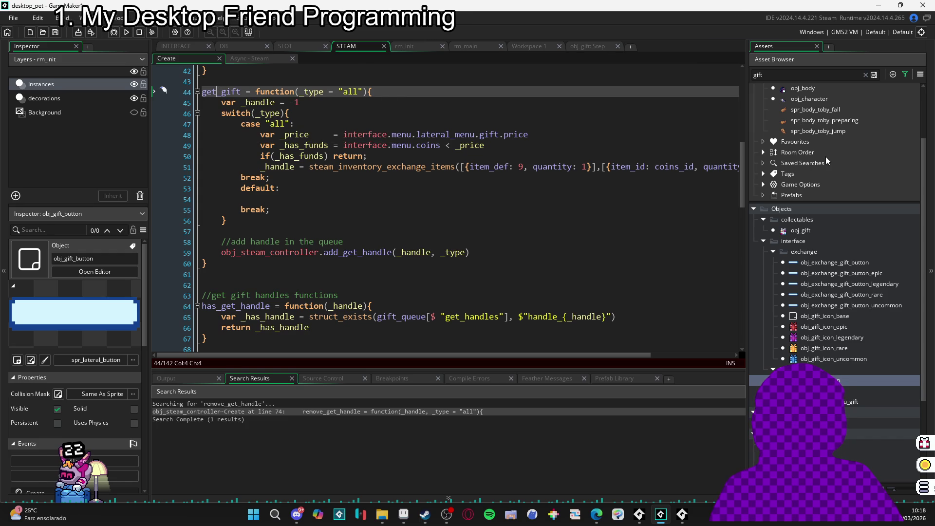
double_click(852, 266)
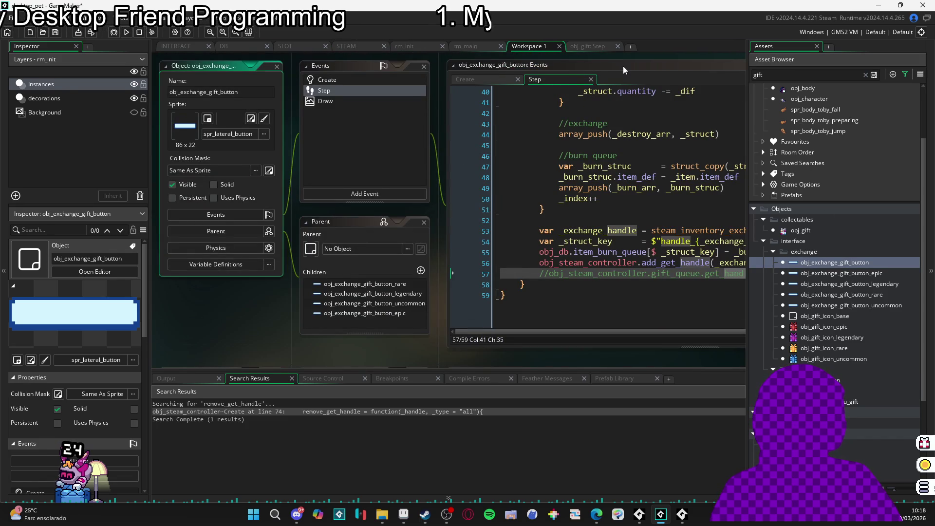
key("ctrl+f")
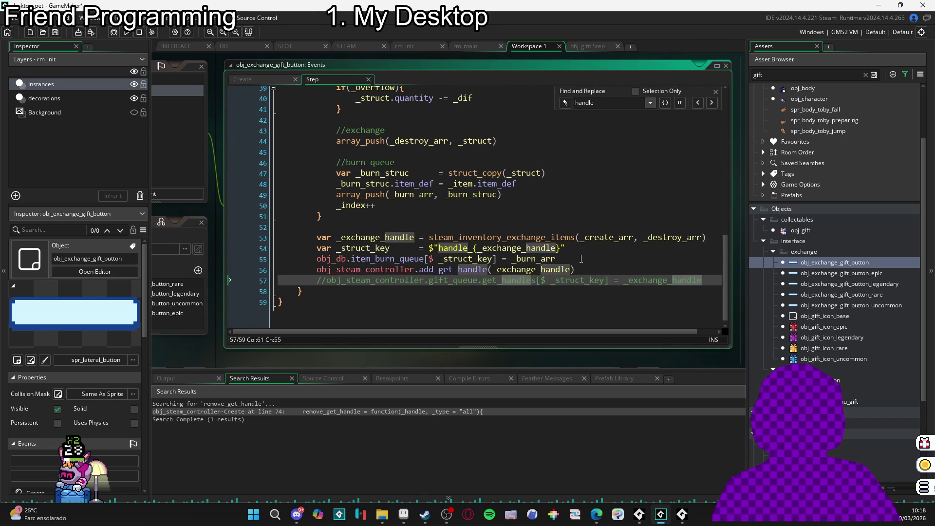
left_click(619, 269)
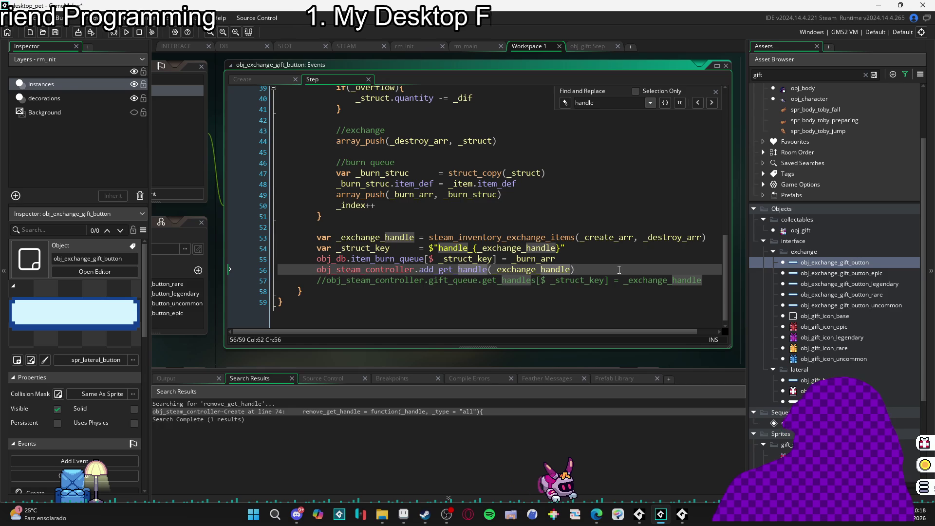
scroll(476, 266, "up", 7)
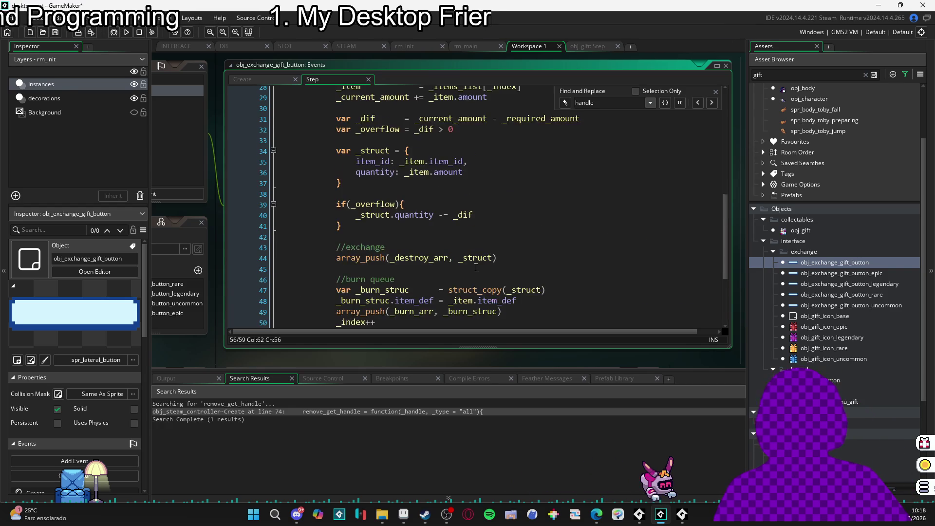
scroll(476, 266, "up", 5)
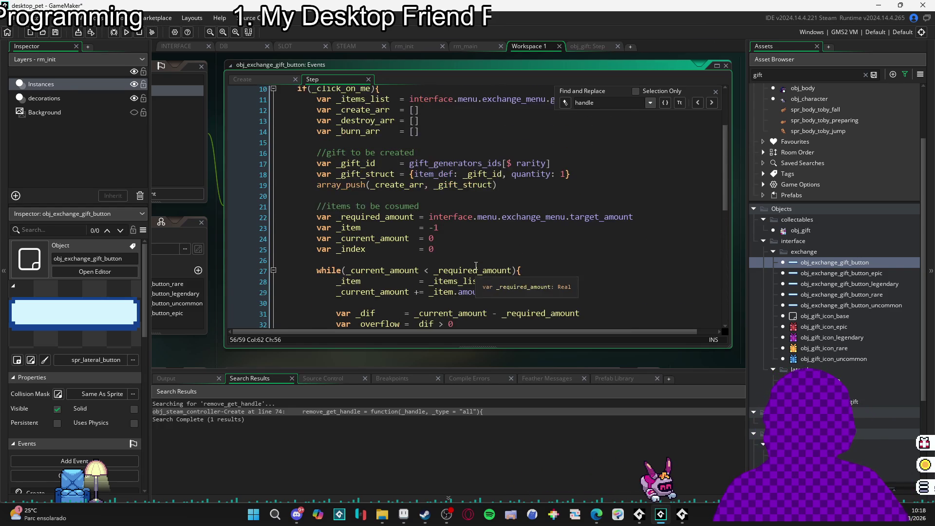
scroll(476, 266, "down", 3)
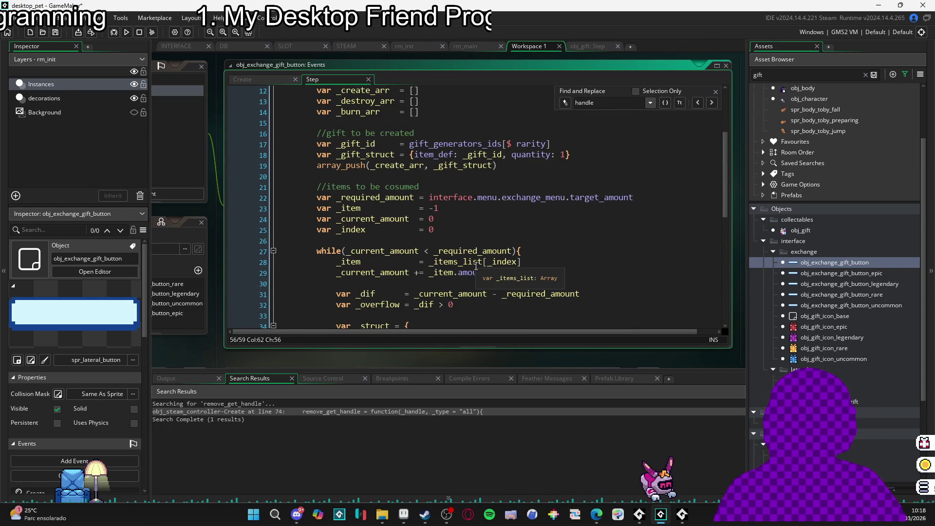
scroll(476, 265, "up", 3)
scroll(476, 265, "down", 1)
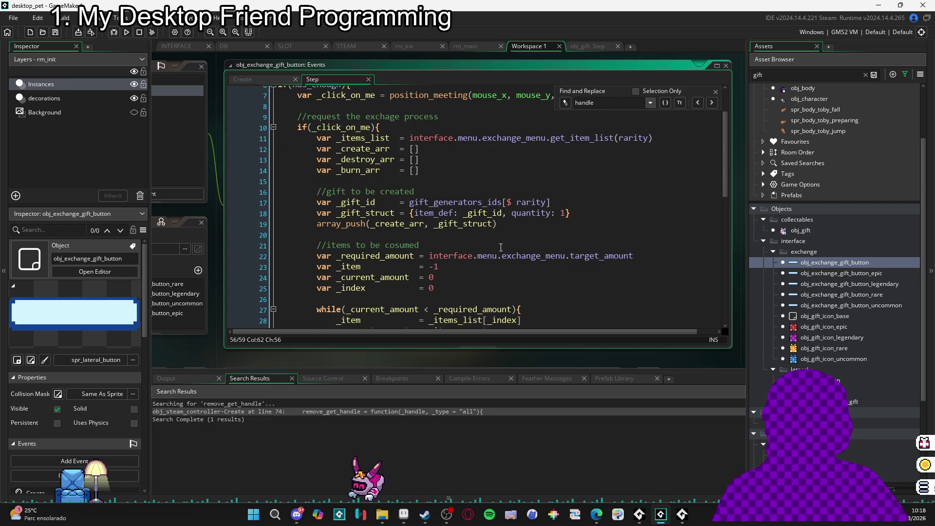
scroll(517, 248, "up", 2)
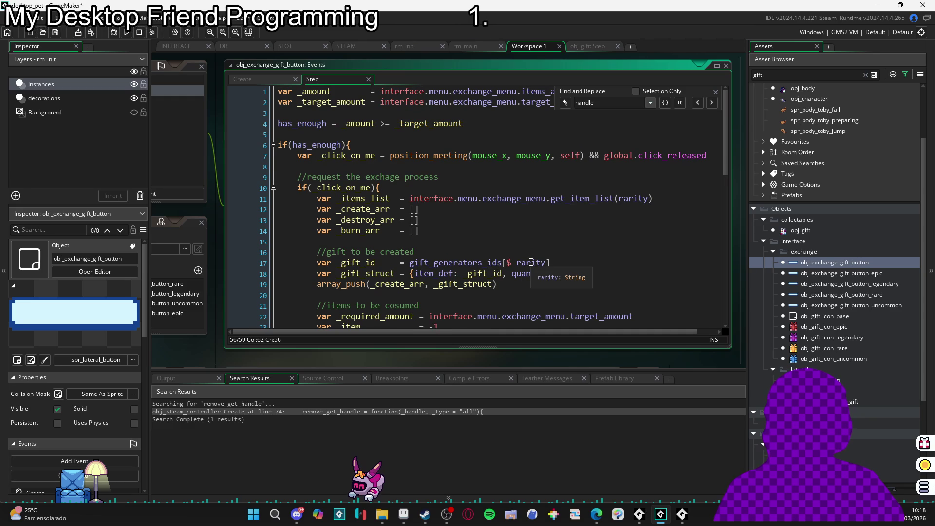
left_click(345, 46)
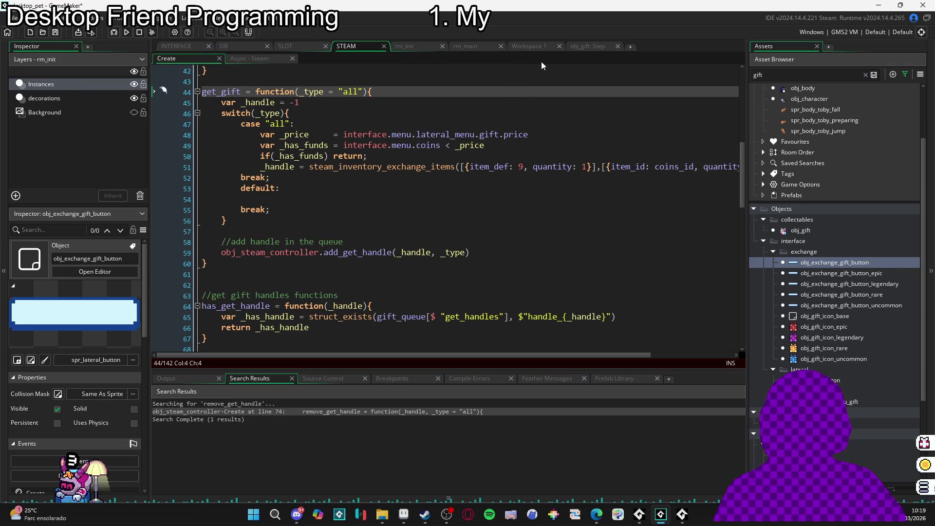
- Switch to the obj_gift Step code and scroll through it
left_click(587, 46)
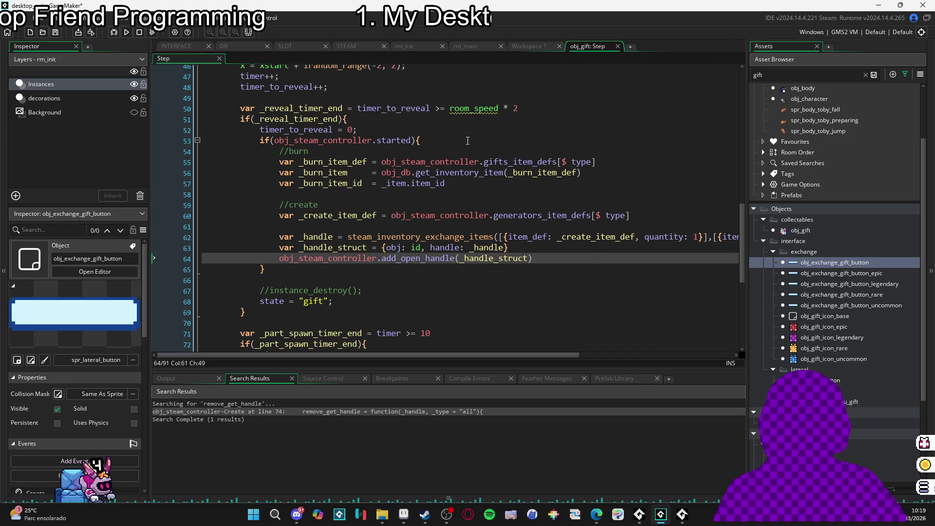
scroll(431, 168, "up", 1)
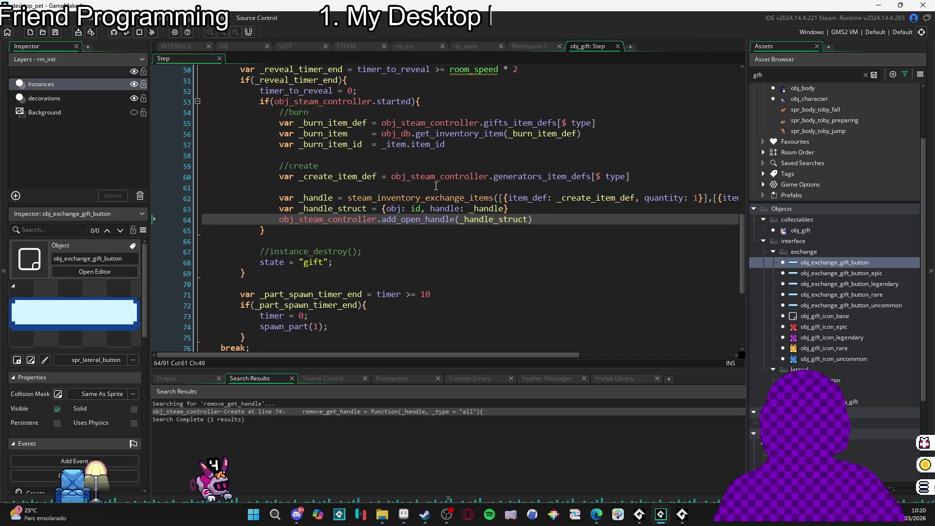
scroll(431, 163, "up", 1)
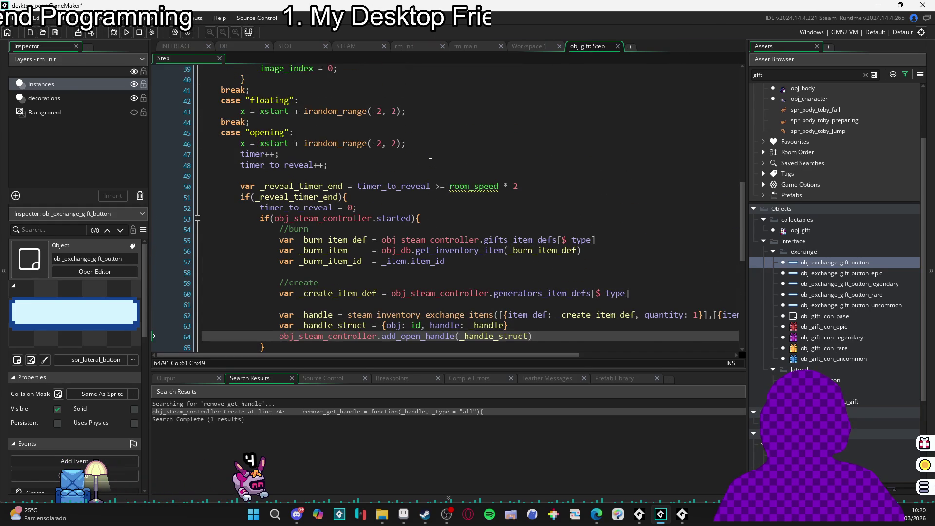
scroll(430, 162, "down", 2)
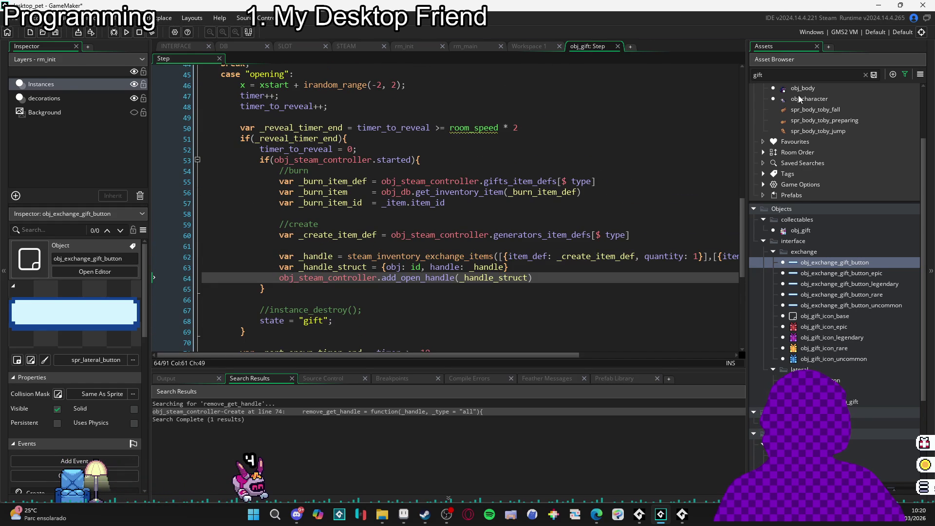
- Reopen obj_exchange_gift_button's Step code, search 'handle', and check the exchange call on line 53
double_click(828, 262)
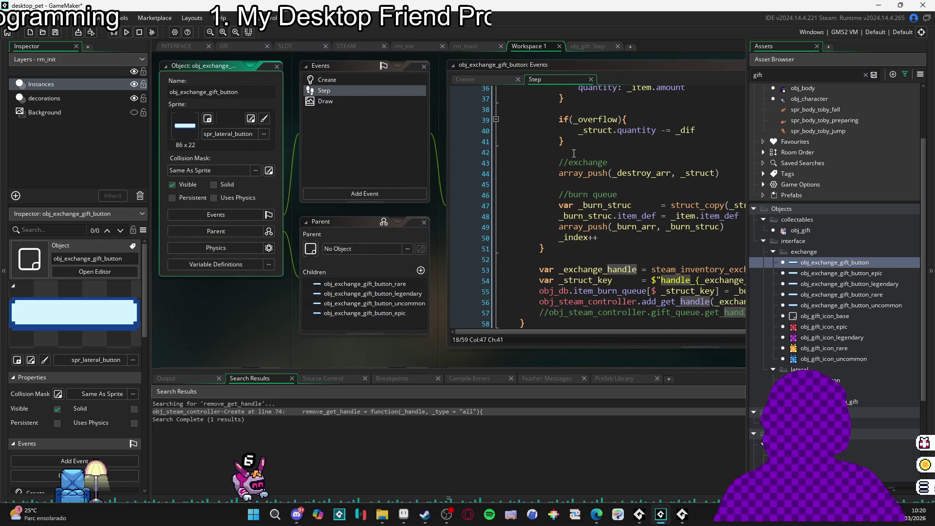
left_click(630, 62)
key("ctrl+f")
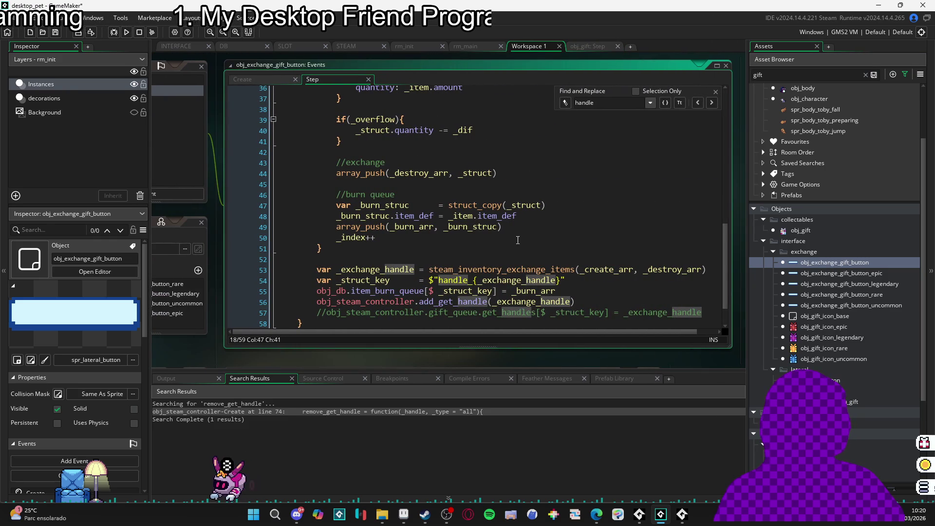
left_click(490, 301)
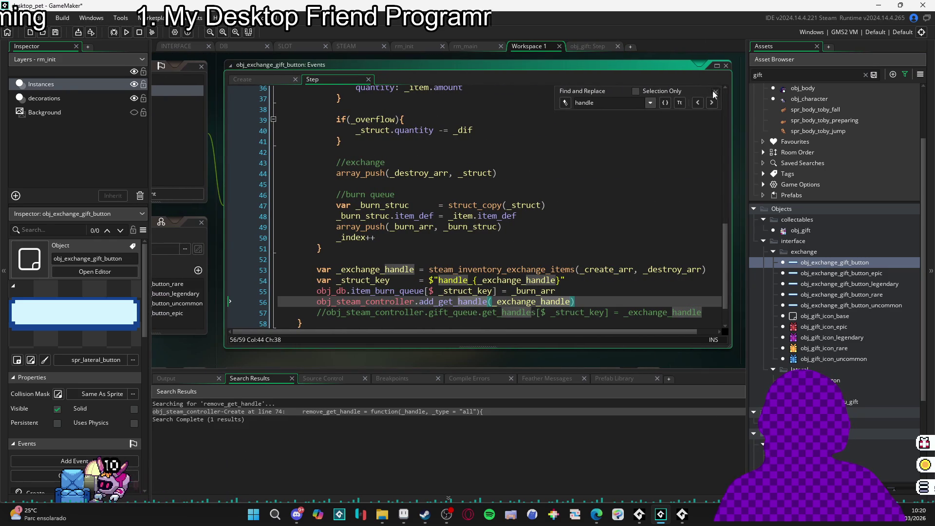
key("Escape")
scroll(452, 303, "down", 2)
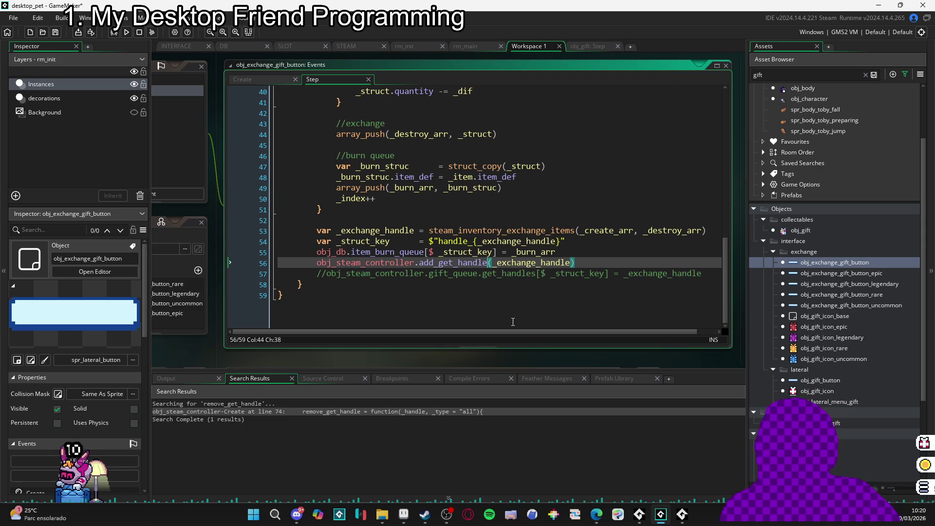
left_click(570, 237)
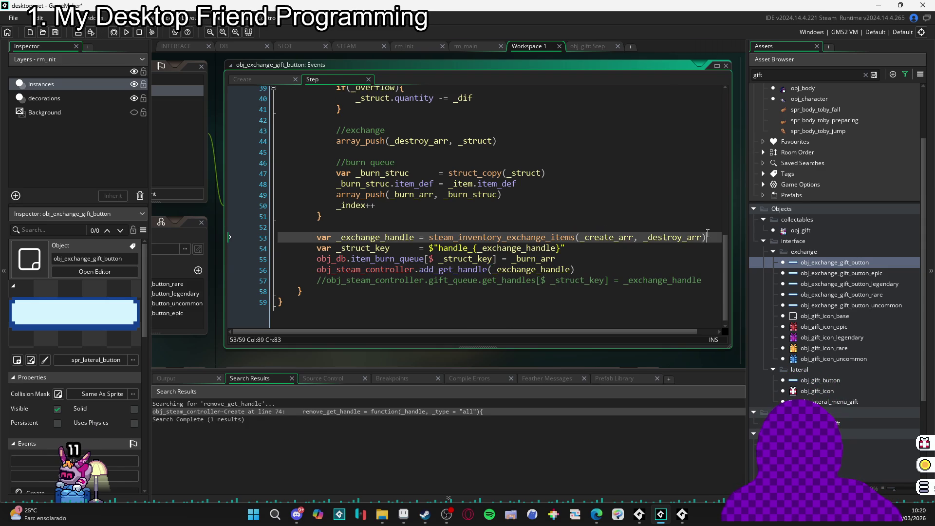
left_click(636, 228)
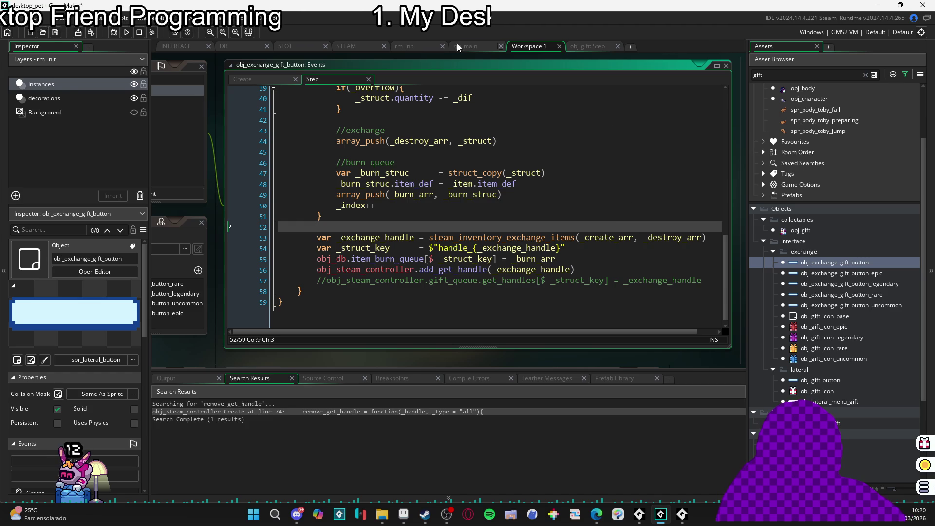
left_click(344, 47)
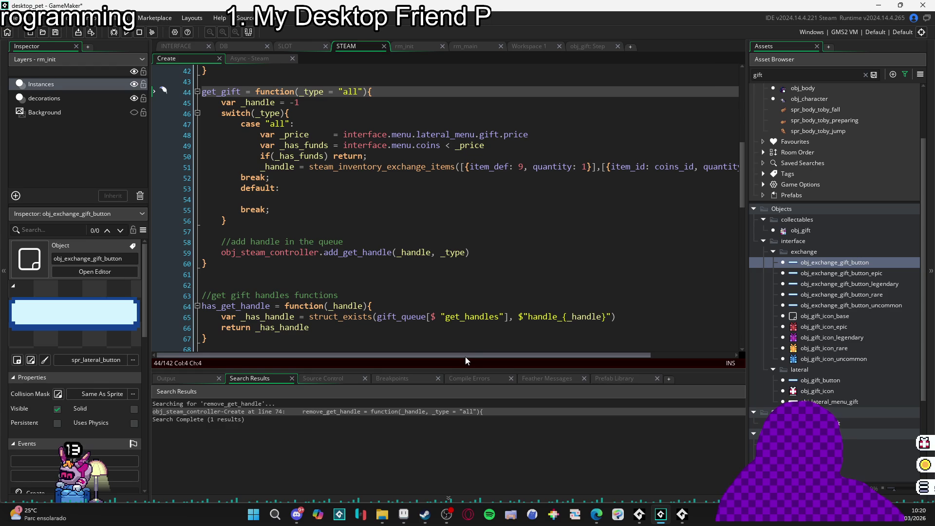
left_click(591, 45)
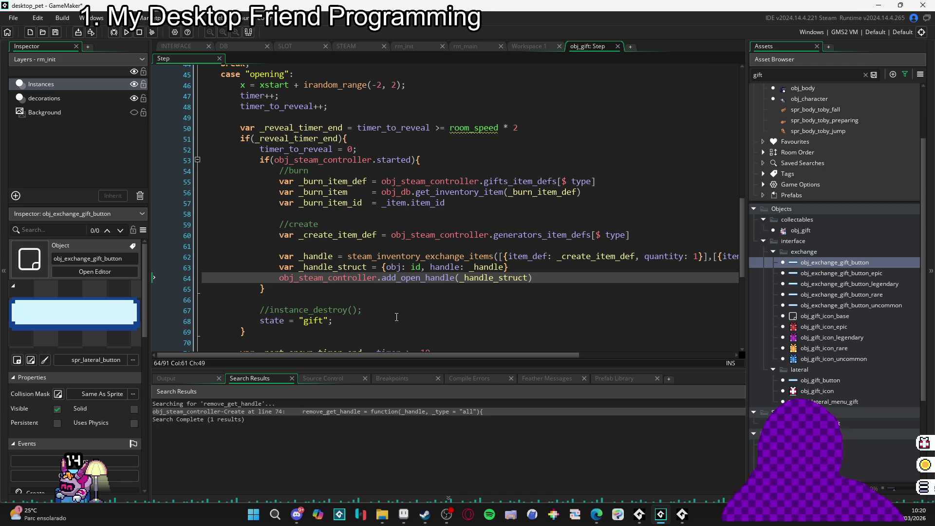
double_click(835, 261)
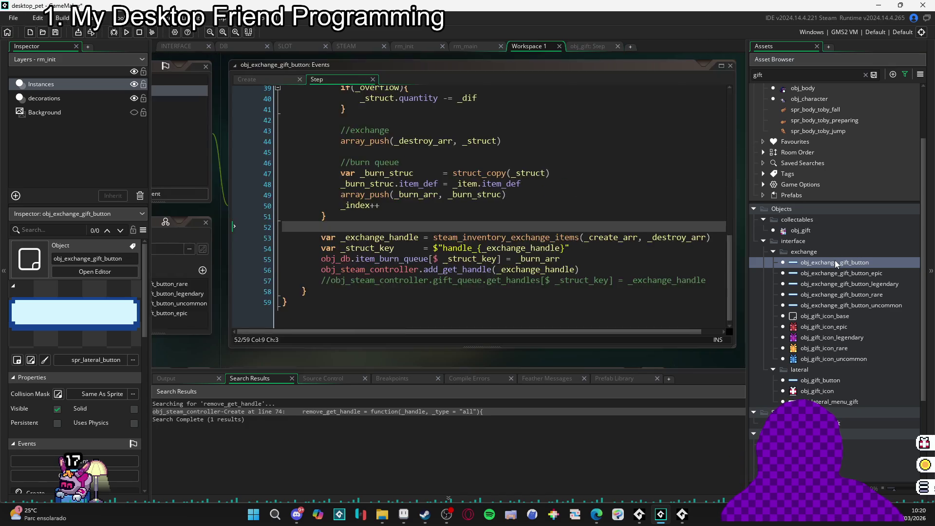
left_click(619, 66)
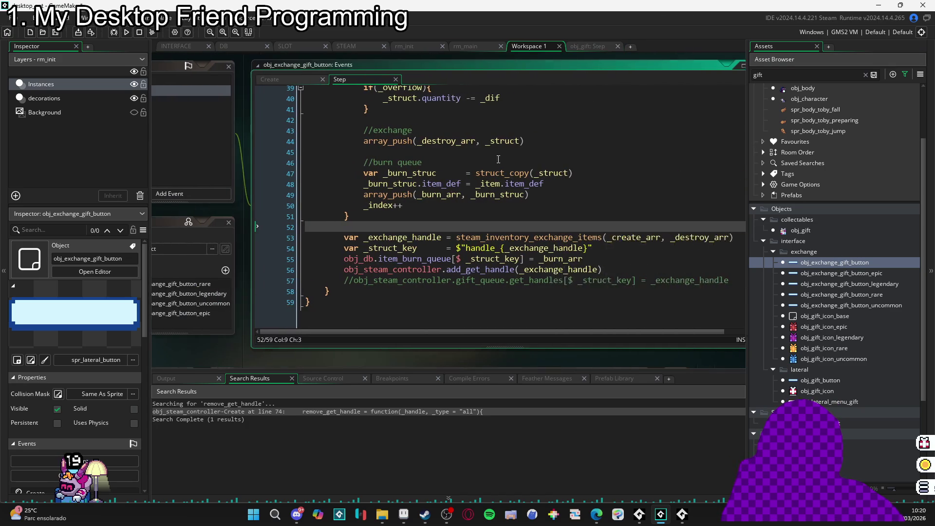
scroll(460, 273, "up", 8)
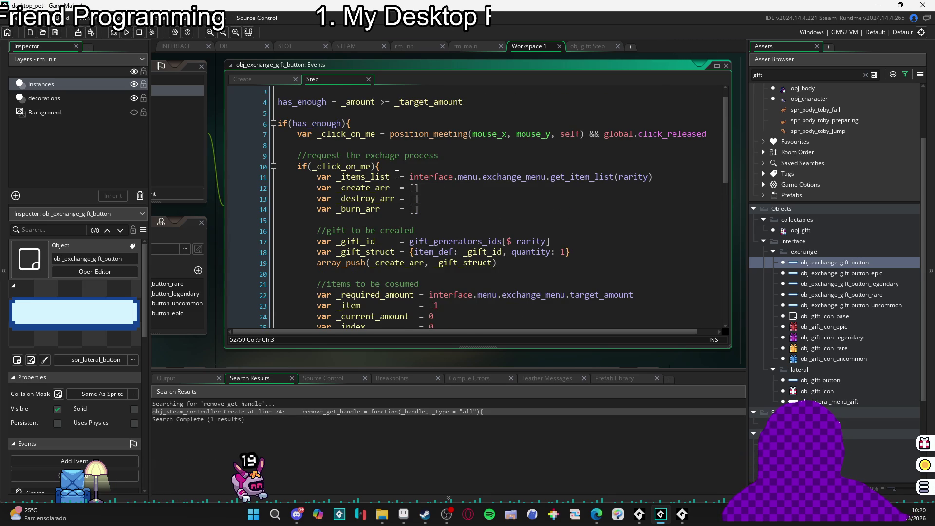
scroll(397, 174, "down", 2)
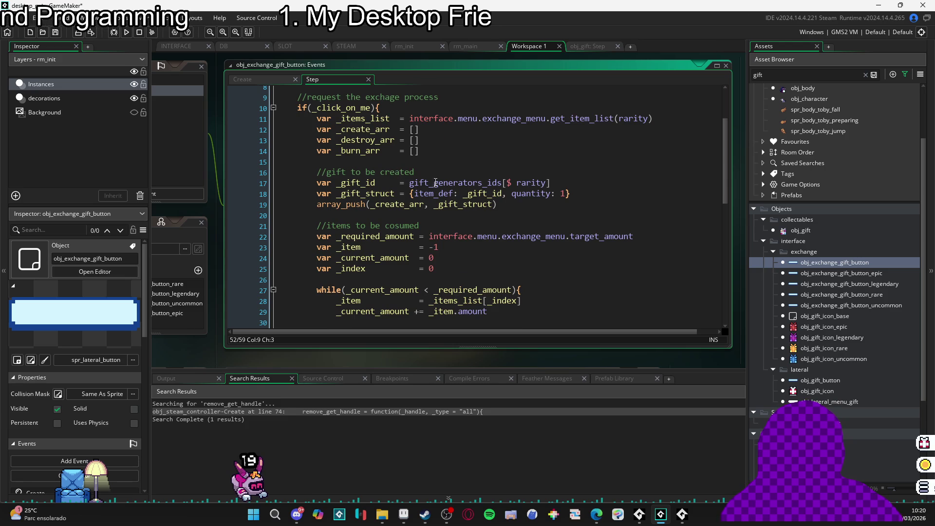
scroll(503, 183, "up", 2)
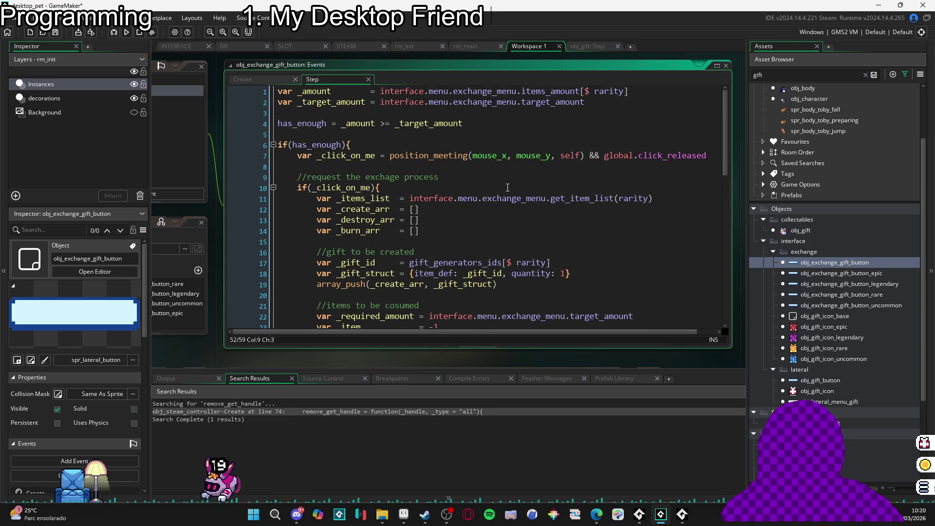
scroll(515, 183, "down", 3)
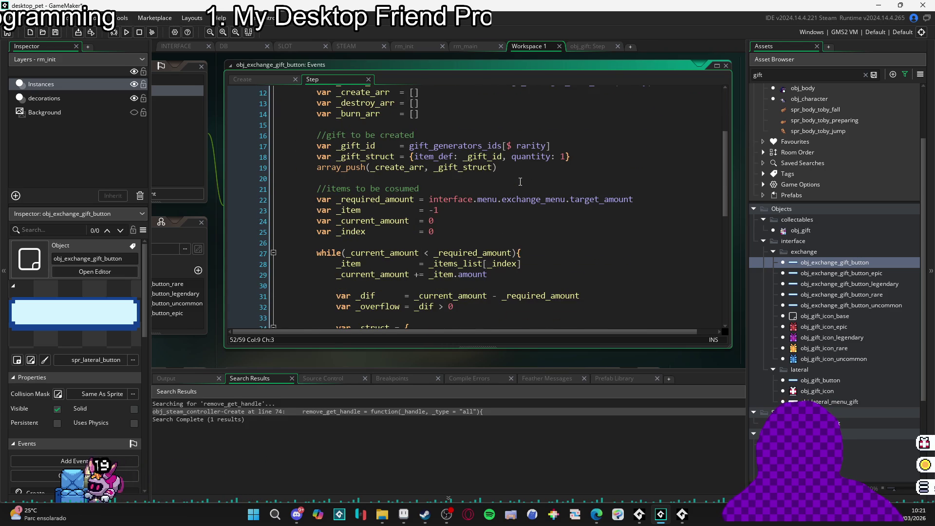
scroll(521, 181, "up", 2)
scroll(521, 180, "up", 2)
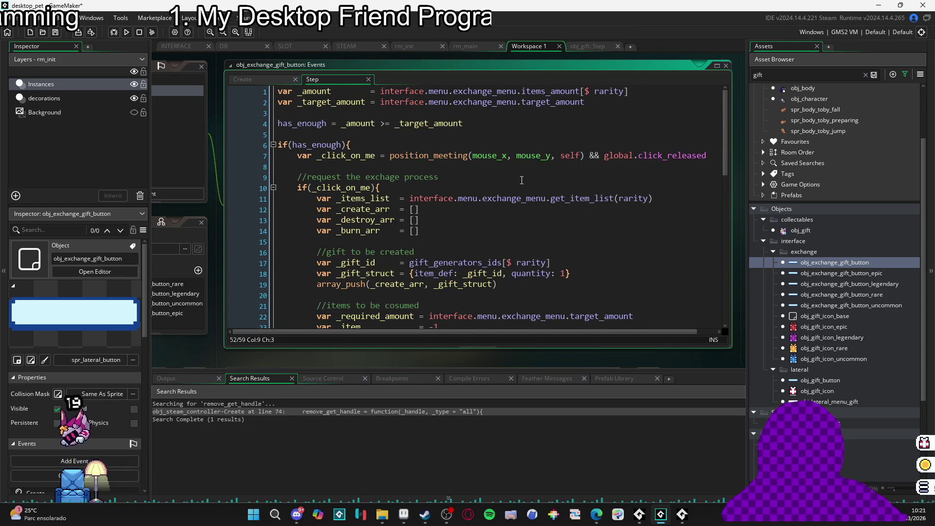
scroll(522, 181, "down", 12)
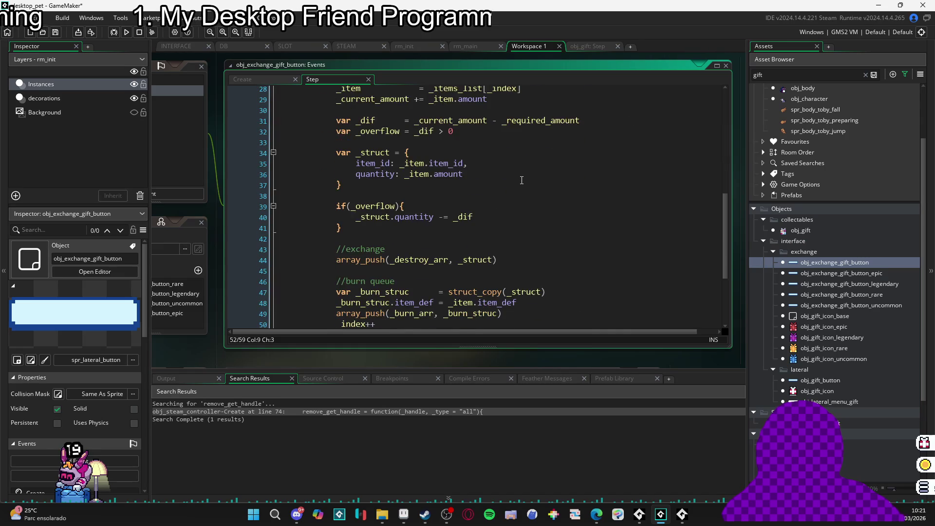
scroll(522, 180, "down", 1)
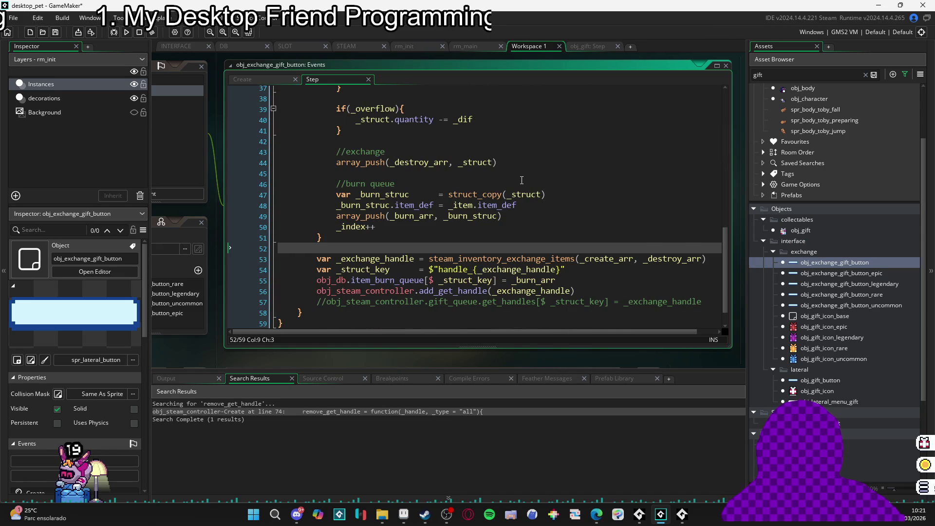
scroll(522, 180, "down", 1)
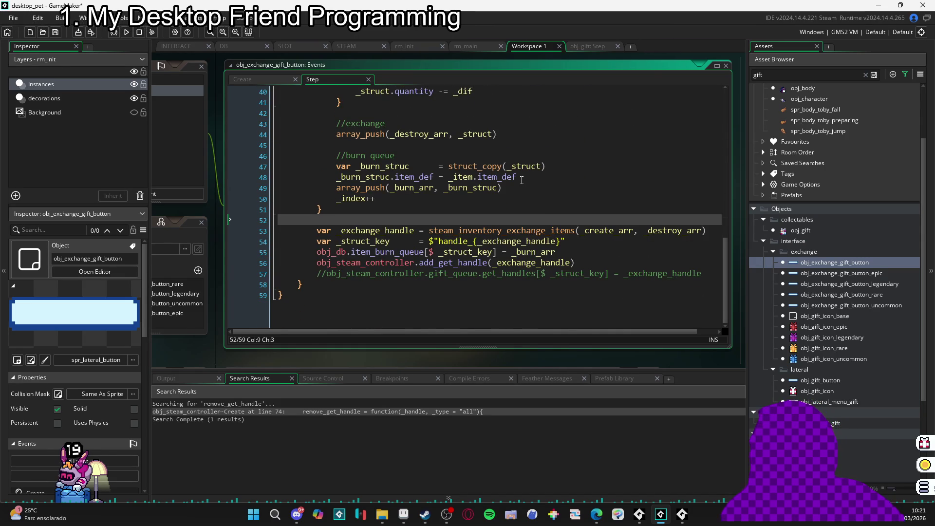
scroll(522, 180, "up", 4)
scroll(521, 180, "down", 4)
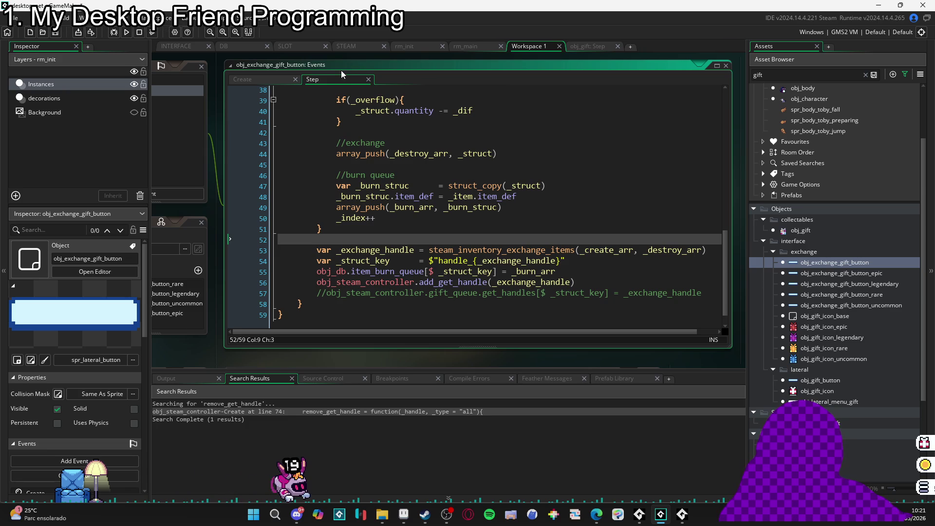
left_click(349, 47)
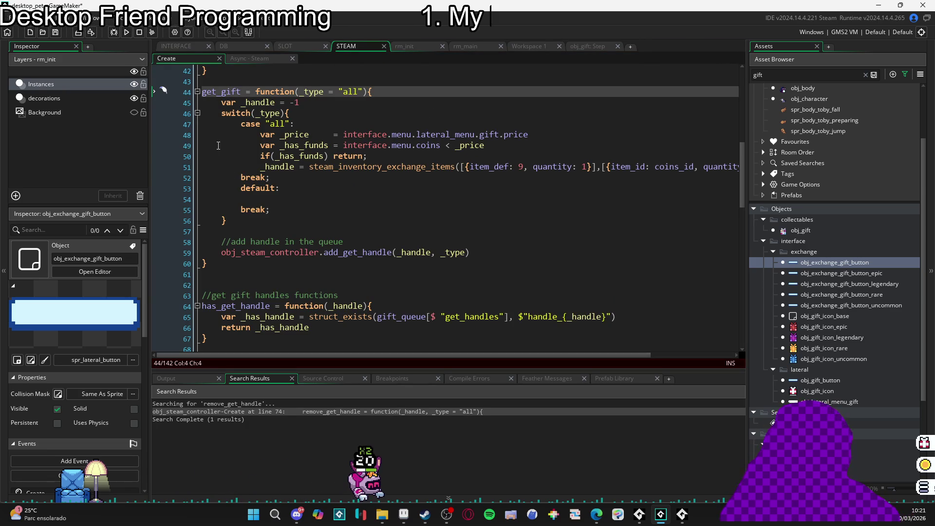
- Find All uses of get_gift project-wide, yielding five matches including INTERFACE line 1873
left_click_drag(224, 223, 202, 189)
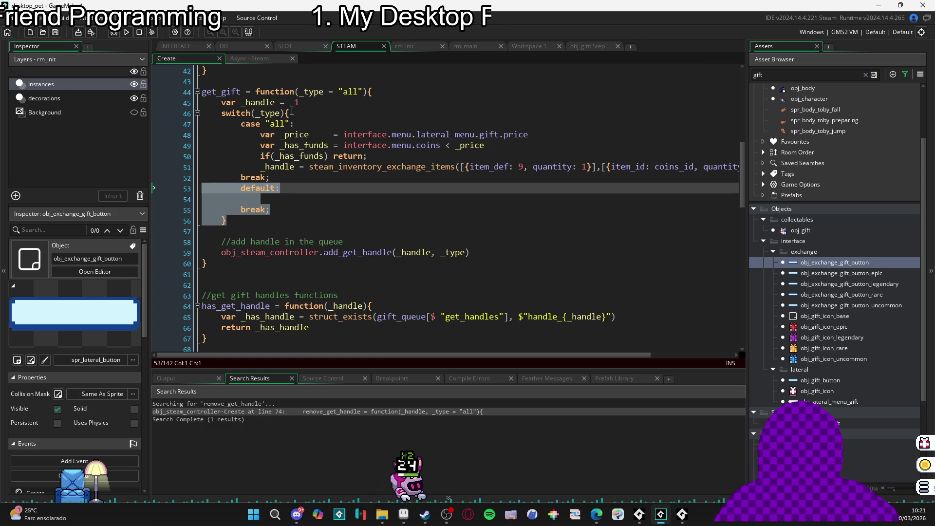
double_click(233, 92)
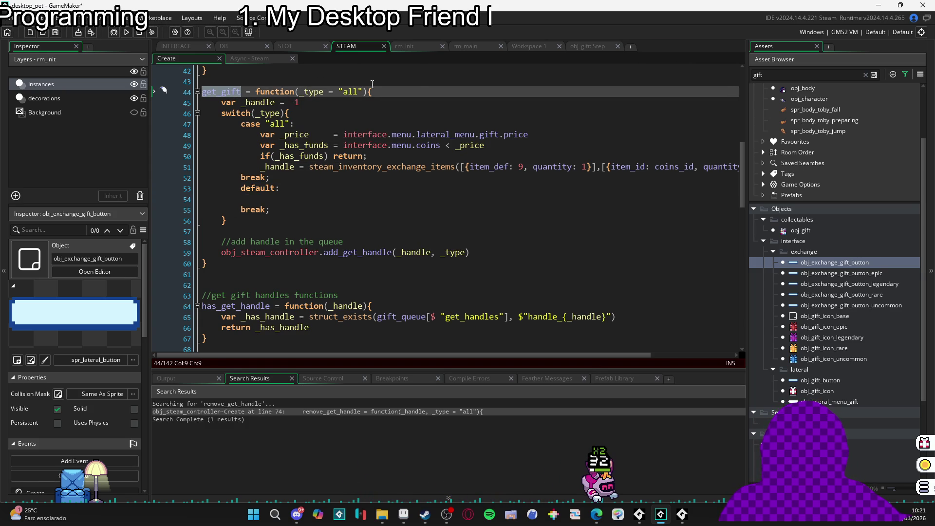
key("ctrl+shift+f")
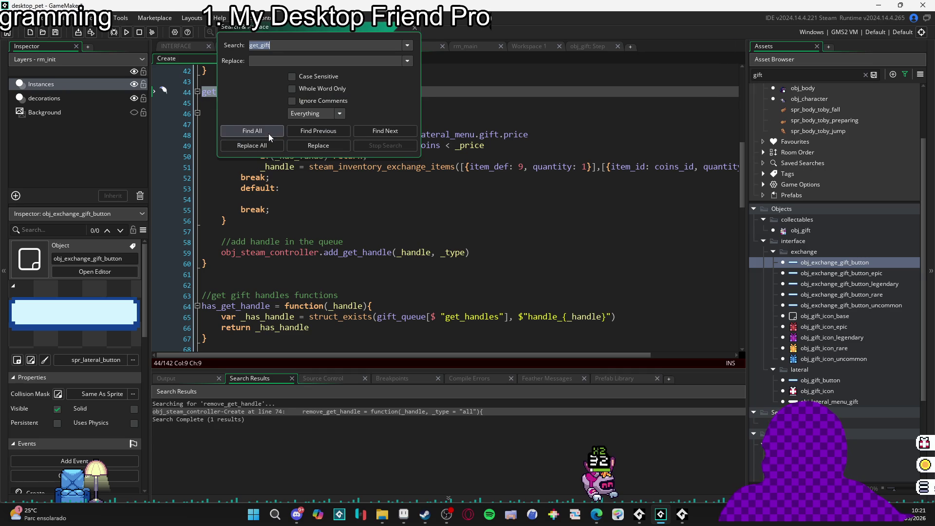
left_click(268, 134)
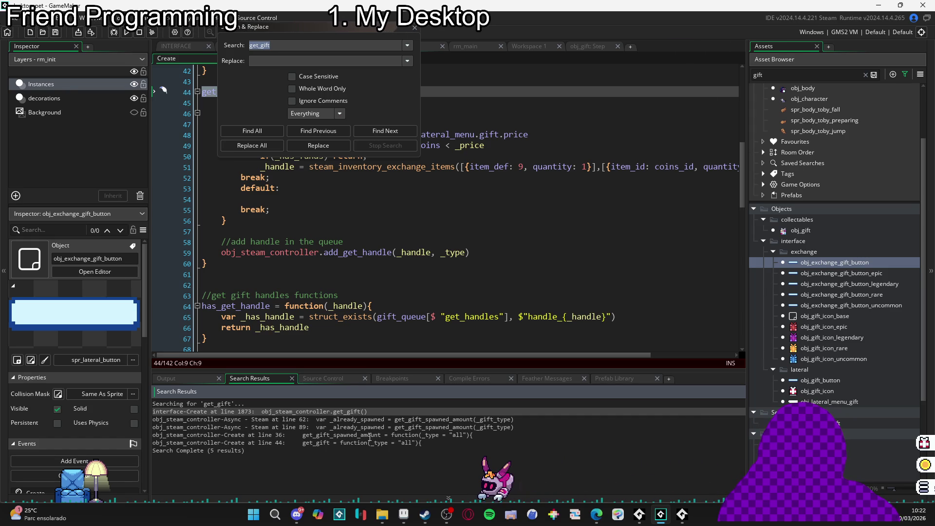
left_click_drag(331, 411, 368, 412)
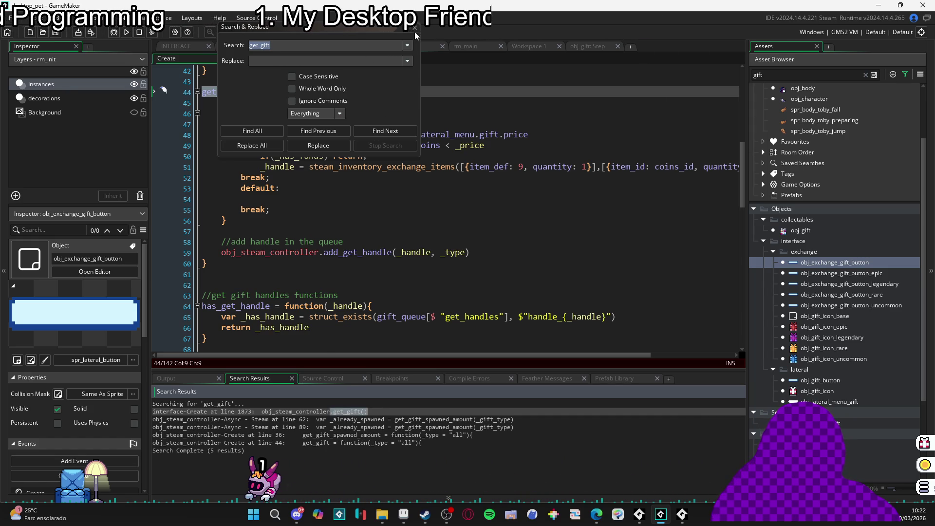
key("Escape")
left_click(371, 199)
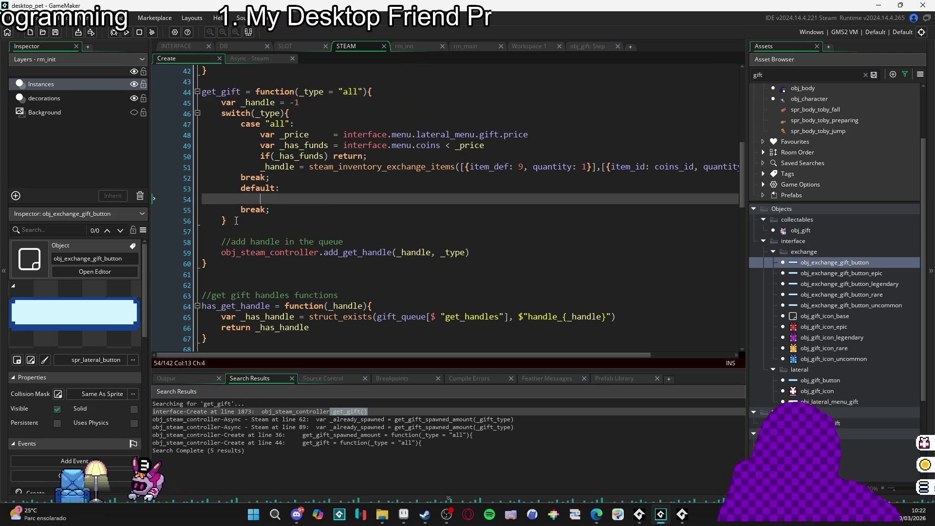
- Delete the switch(_type){ and case "all": lines plus the leftover blank line
left_click(223, 221)
left_click_drag(300, 118, 186, 115)
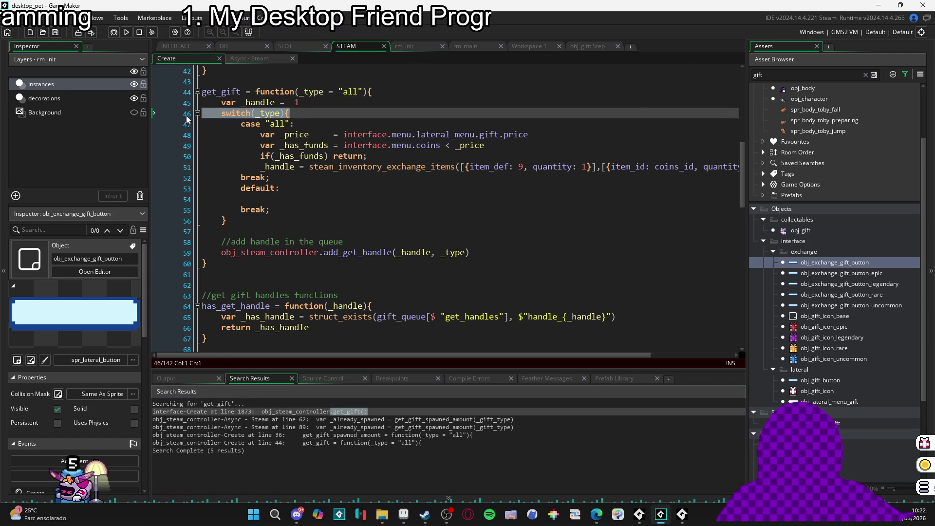
key("BackSpace")
left_click_drag(295, 124, 210, 116)
key("BackSpace")
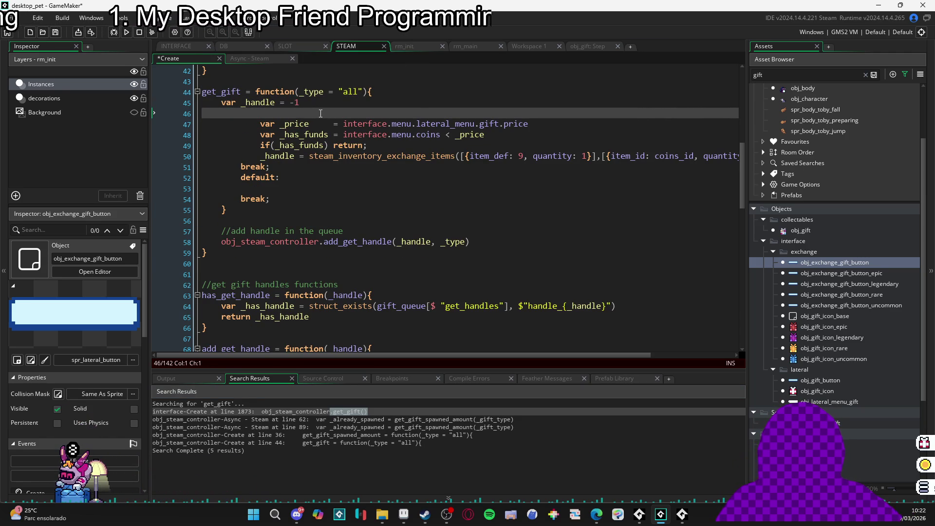
key("BackSpace")
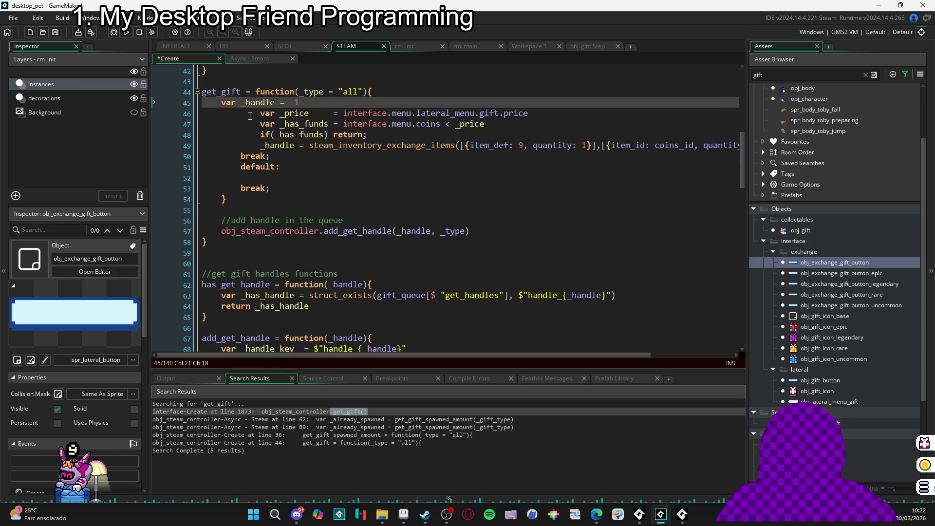
- Dedent the price and exchange lines and delete the break, default and closing brace lines
mouse_move(241, 113)
left_mouse_down()
mouse_move(341, 117)
mouse_move(341, 159)
mouse_move(343, 146)
left_mouse_up()
key("shift+Tab")
mouse_move(223, 195)
left_mouse_down()
mouse_move(213, 160)
mouse_move(203, 156)
mouse_move(219, 112)
mouse_move(205, 102)
left_mouse_up()
key("BackSpace")
key("shift+Tab")
- Remove the var _handle = -1 declaration and the stray var _handle text on line 49
left_click(244, 125)
left_click(203, 103)
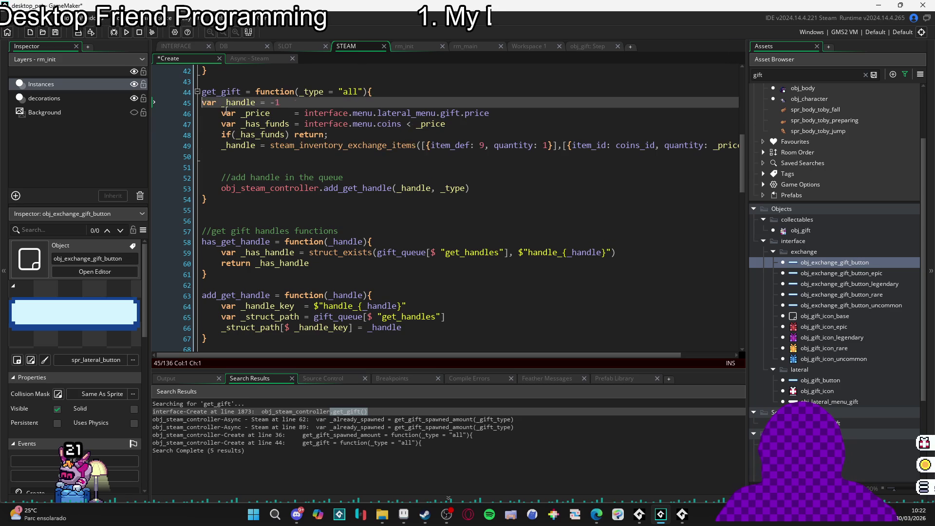
key("Down")
key("Down")
key("Down")
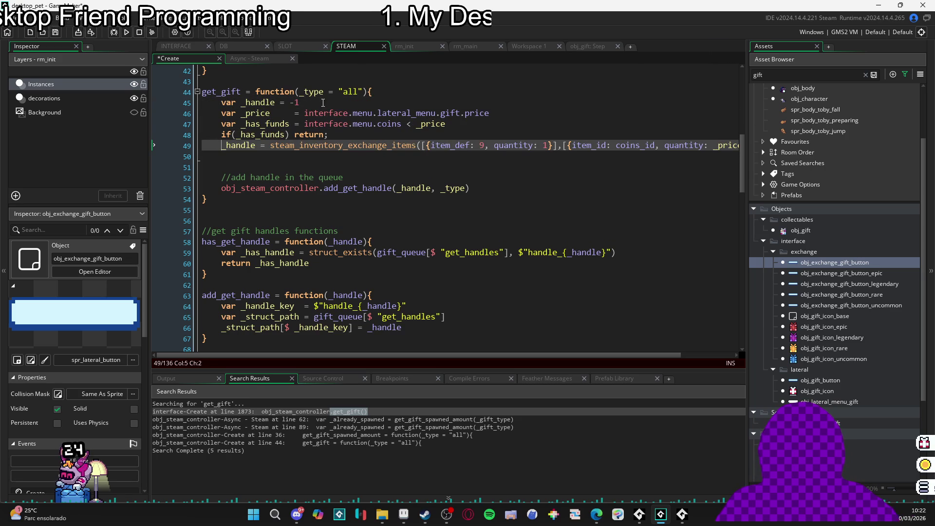
left_click(317, 102)
mouse_move(212, 94)
left_mouse_down()
mouse_move(143, 95)
mouse_move(122, 122)
mouse_move(113, 116)
mouse_move(122, 108)
left_mouse_up()
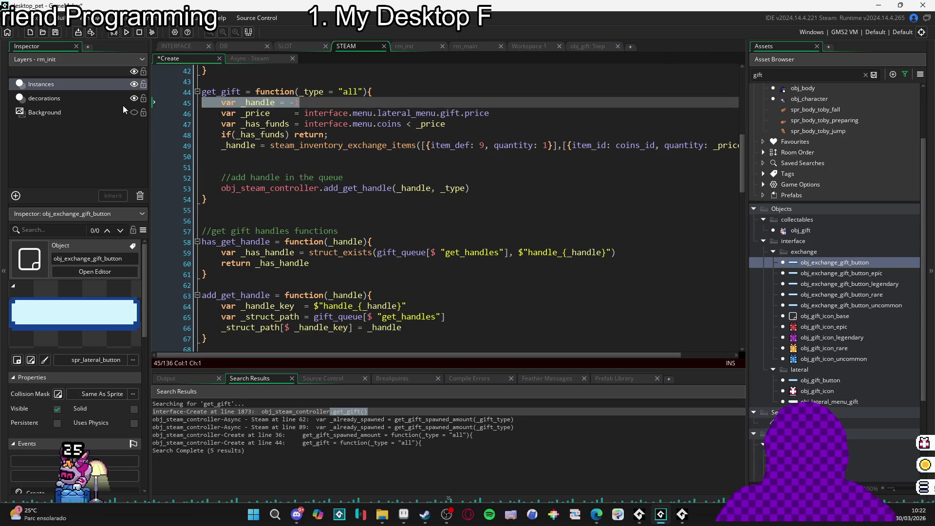
left_click(222, 103)
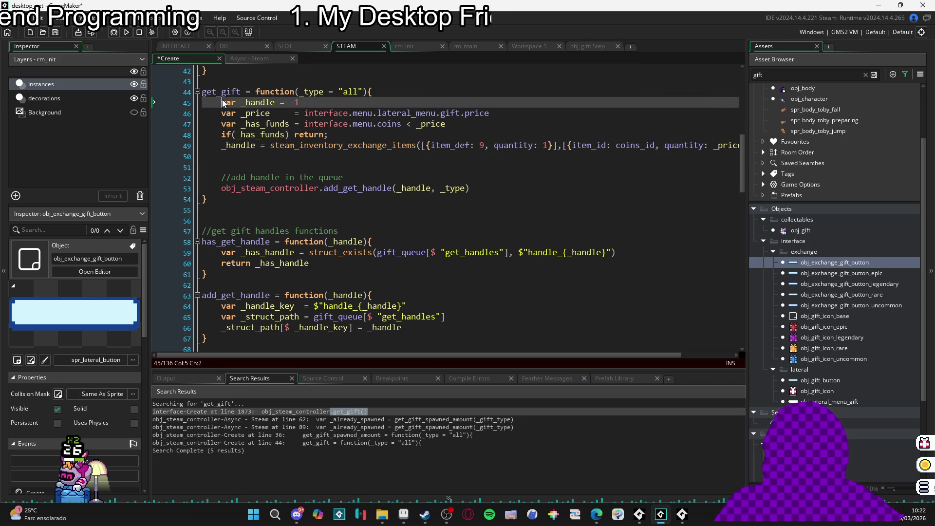
left_click(238, 156)
type("var _handle")
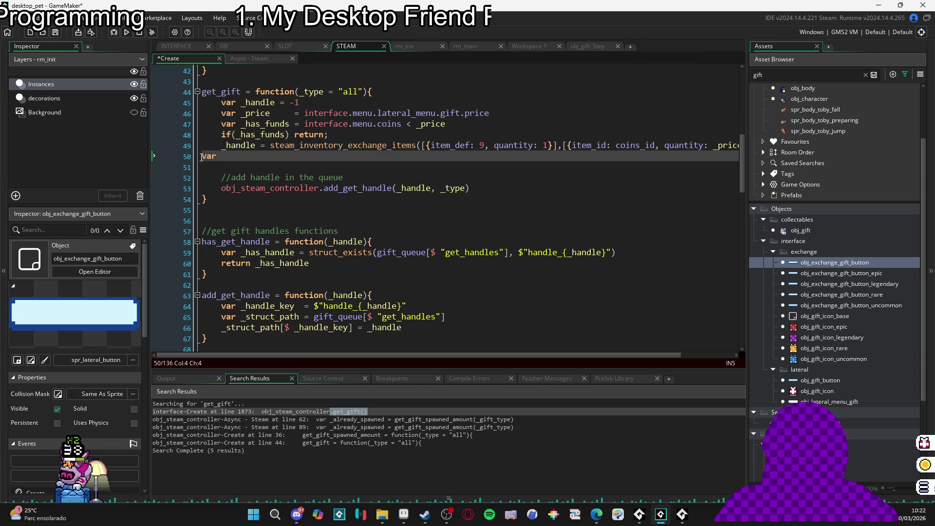
left_click(177, 98)
key("shift+End")
key("BackSpace")
key("BackSpace")
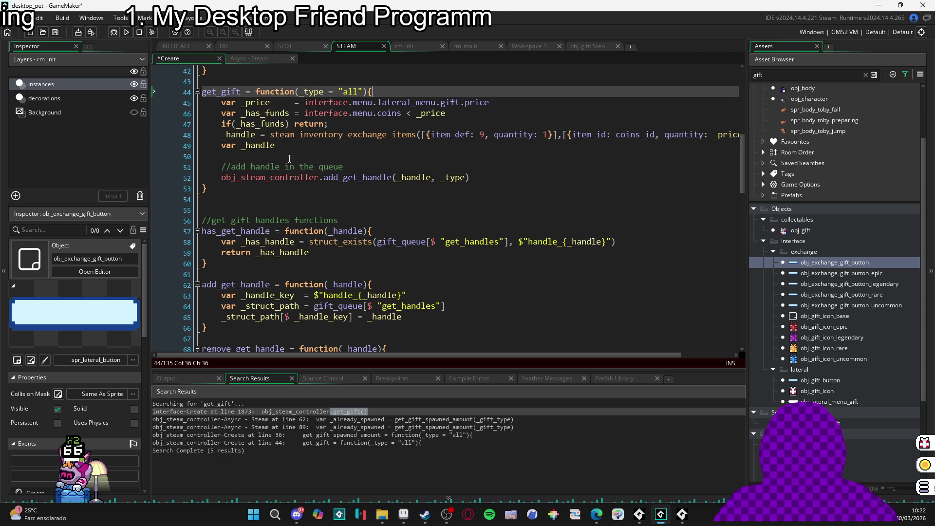
left_click(217, 142)
key("shift+End")
key("BackSpace")
- Prefix line 48's _handle assignment with var and delete the extra empty line 50
double_click(239, 135)
key("Left")
type("var")
key("Down")
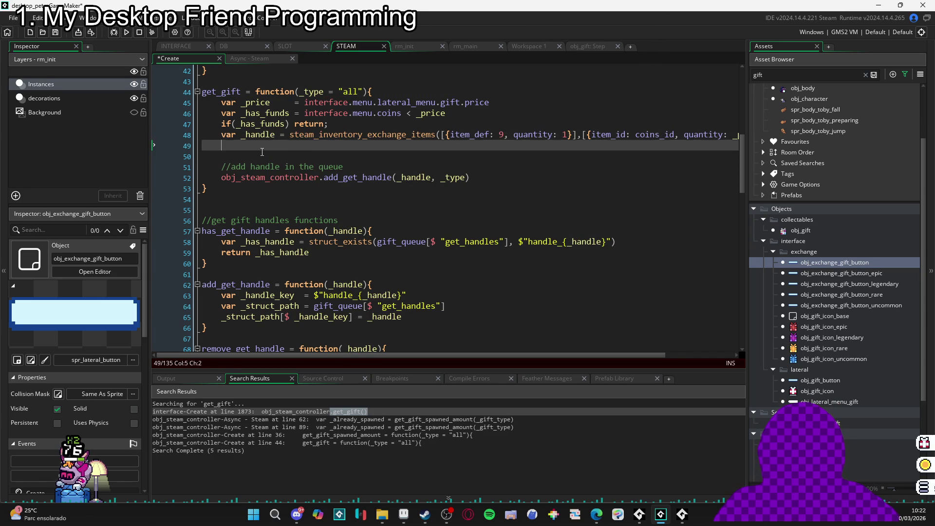
key("Down")
key("shift+Home")
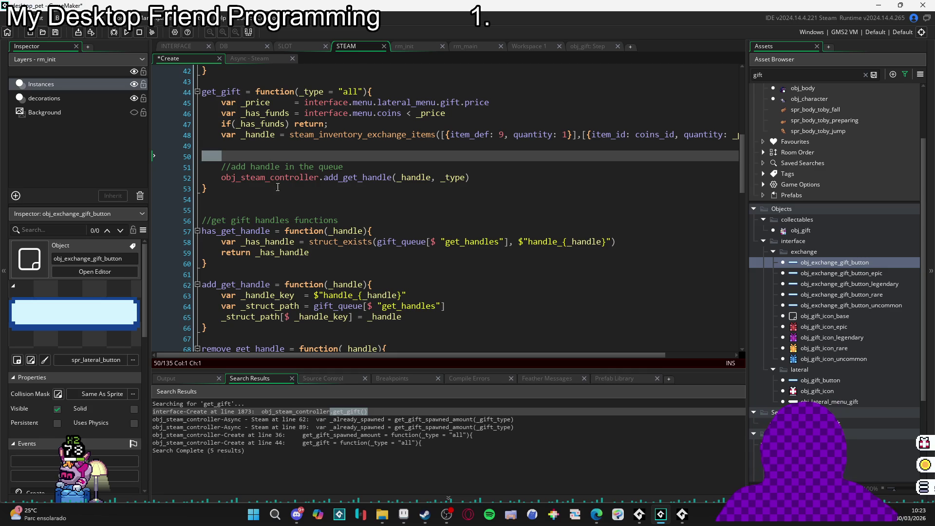
key("BackSpace")
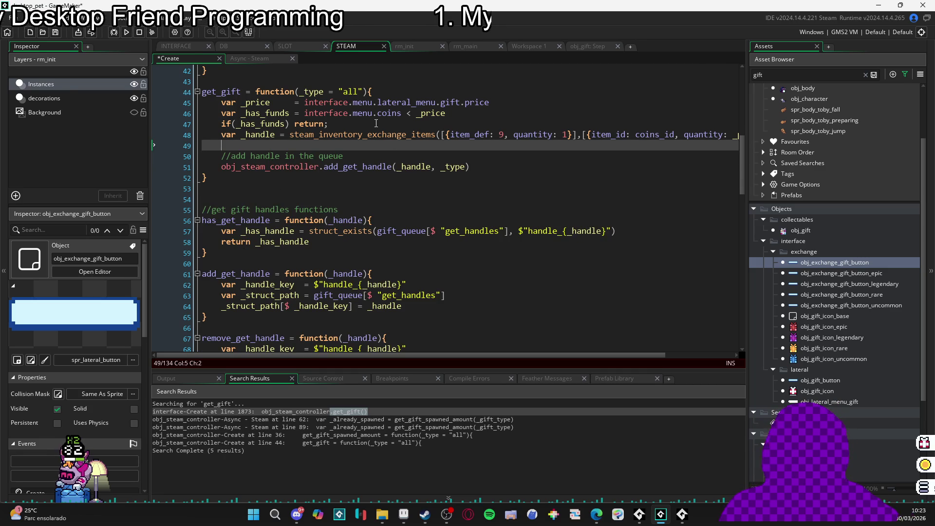
- Select the _type parameter in get_gift's signature
mouse_move(371, 117)
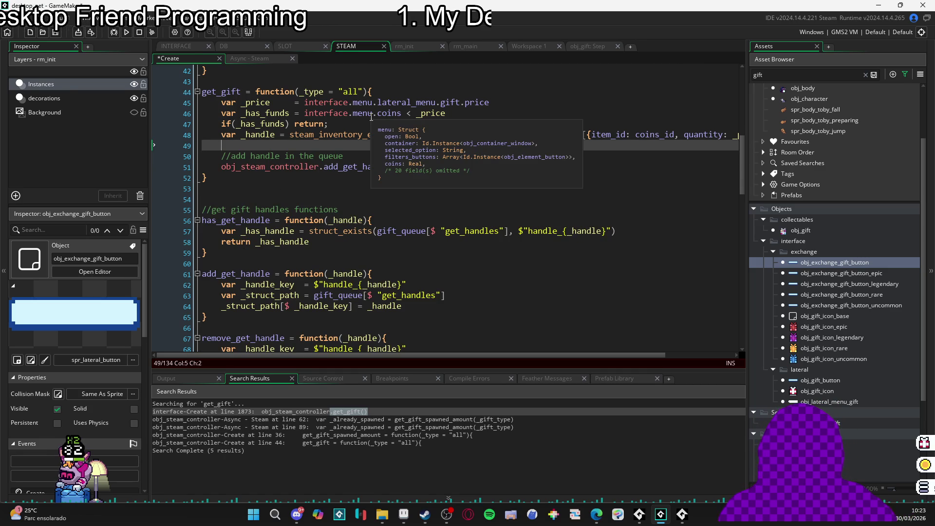
mouse_move(349, 130)
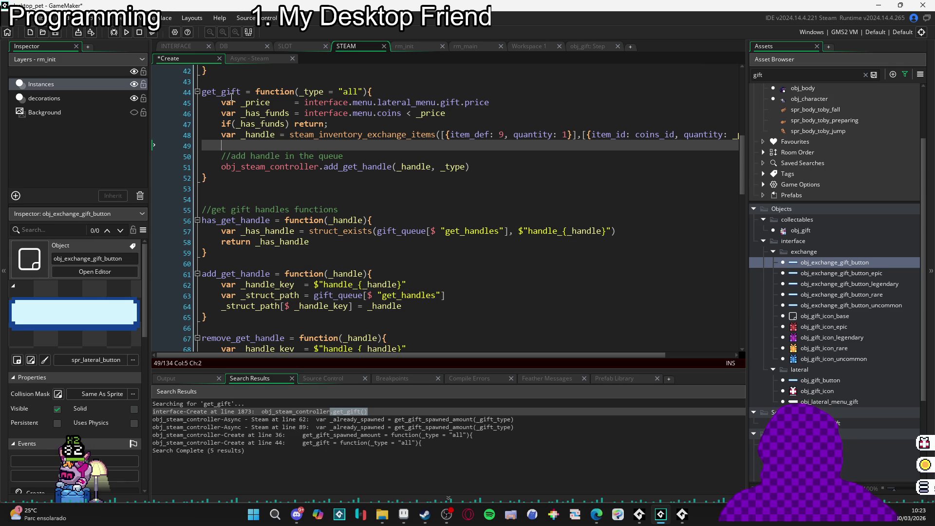
mouse_move(227, 96)
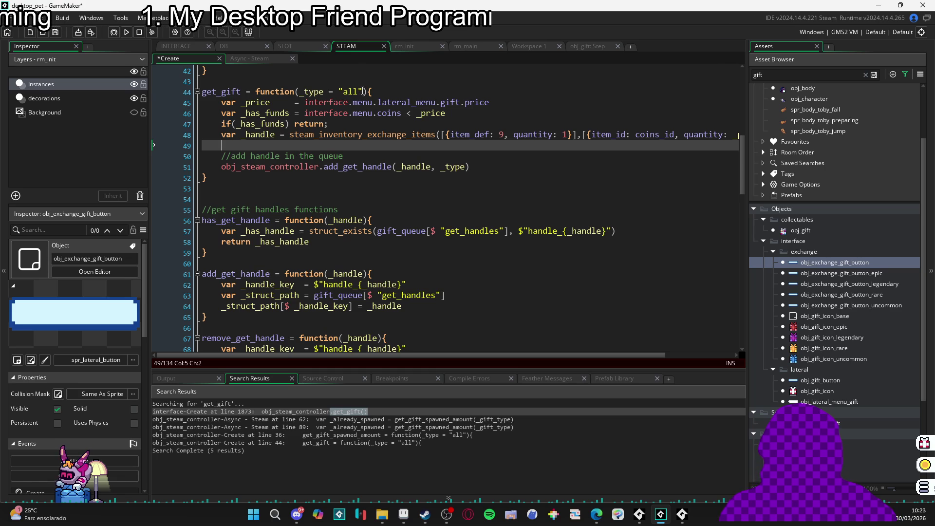
left_click_drag(365, 91, 305, 92)
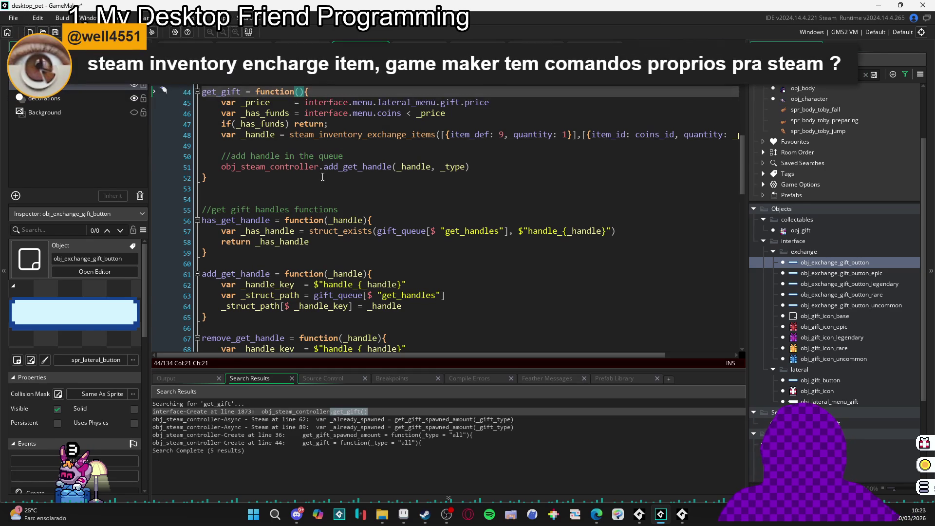
- Undo the accidental edit to restore get_gift's _type parameter
left_click(322, 176)
mouse_move(334, 169)
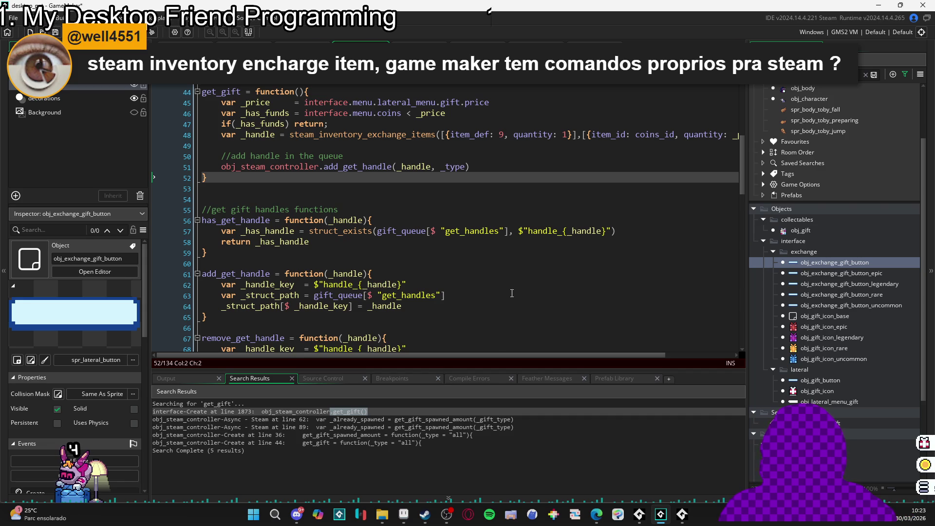
key("ctrl+z")
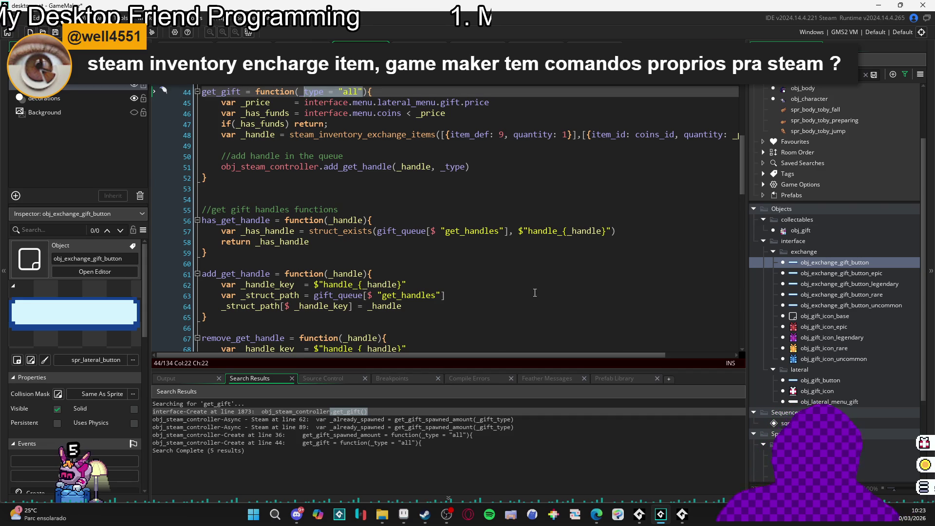
- Remove the extra _type argument from the add_get_handle call
left_click(446, 120)
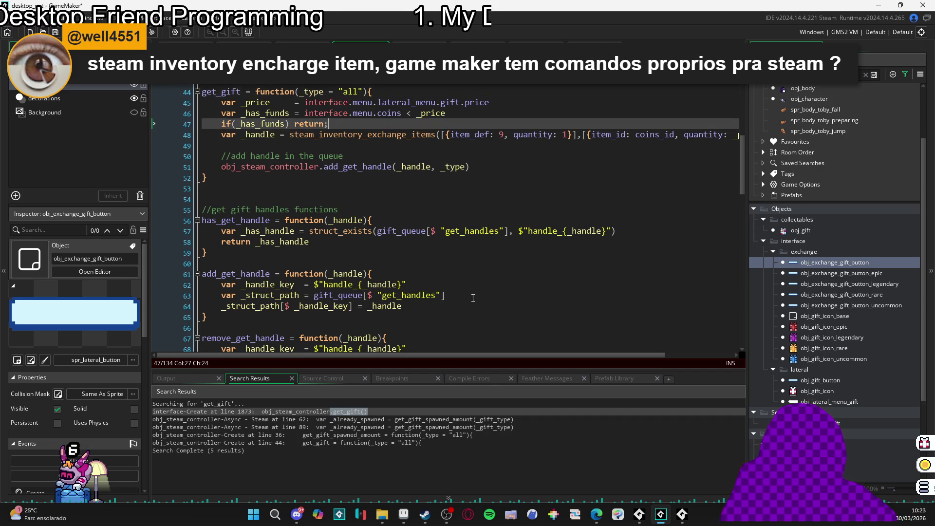
mouse_move(463, 358)
left_mouse_down()
mouse_move(592, 358)
mouse_move(449, 350)
left_mouse_up()
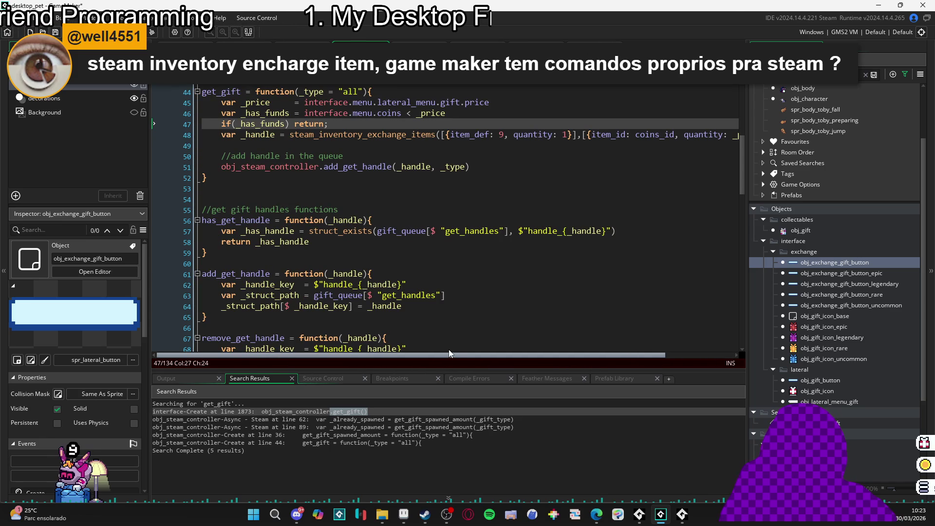
mouse_move(467, 354)
left_mouse_down()
mouse_move(571, 359)
mouse_move(498, 358)
left_mouse_up()
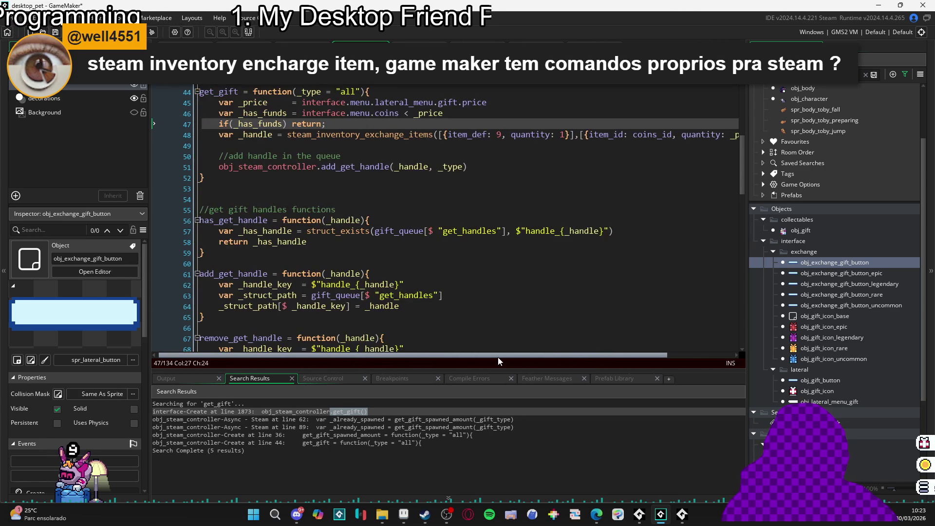
left_click(363, 167)
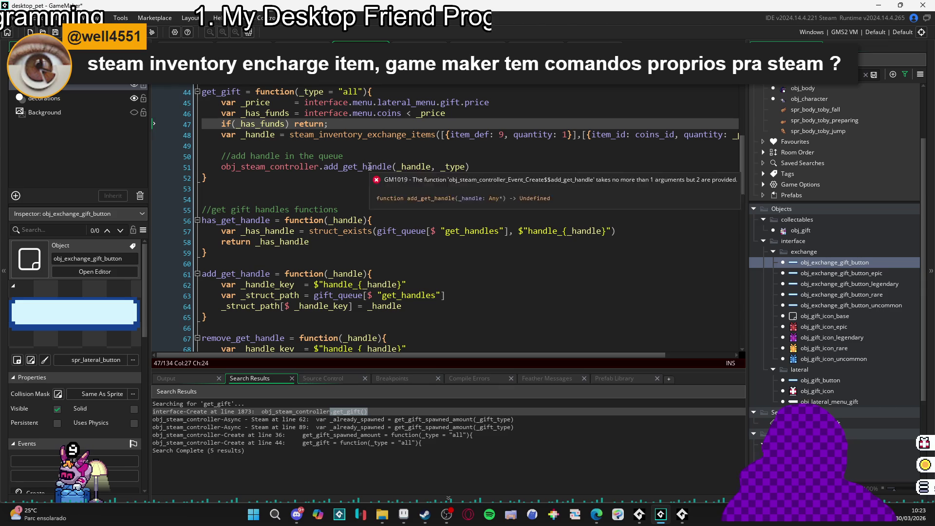
key("BackSpace")
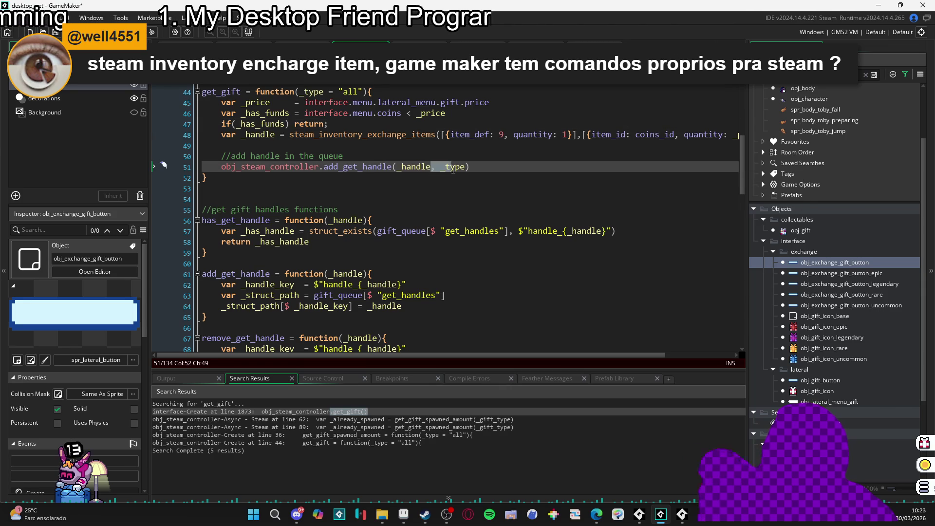
key("Delete")
key("Delete")
key("Delete")
- Delete the _type = "all" parameter from get_gift's definition on line 44
left_click(304, 92)
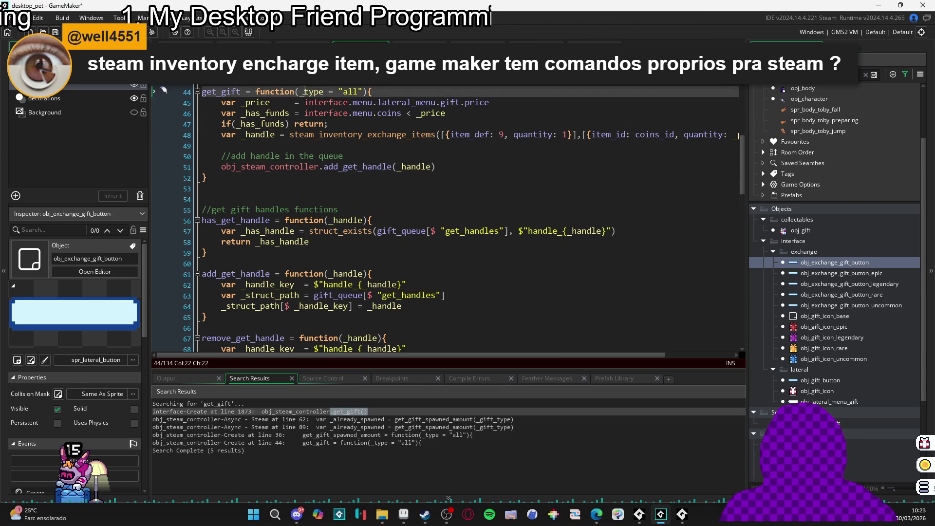
mouse_move(431, 356)
left_mouse_down()
mouse_move(564, 380)
mouse_move(419, 360)
left_mouse_up()
left_click(363, 98)
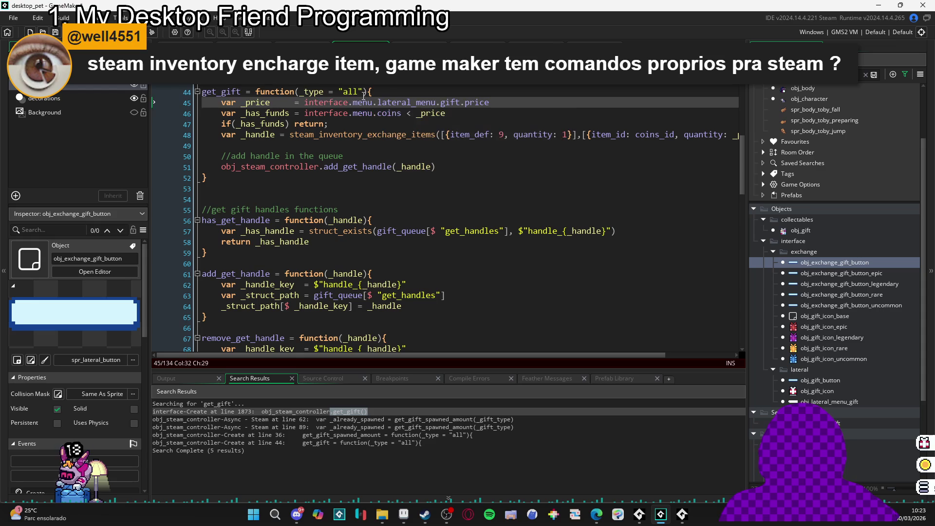
left_click(307, 93)
key("BackSpace")
left_click(270, 156)
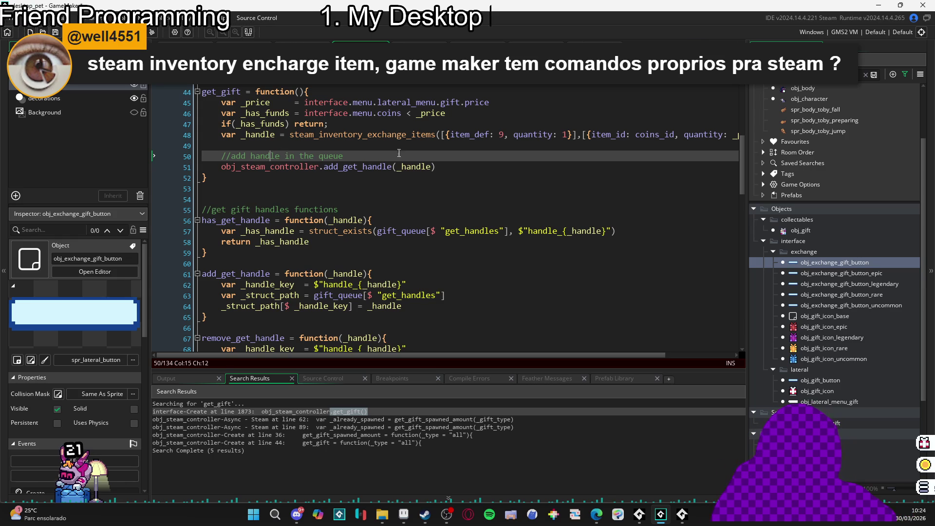
- Delete the extra blank line after get_gift's closing brace
left_click(256, 143)
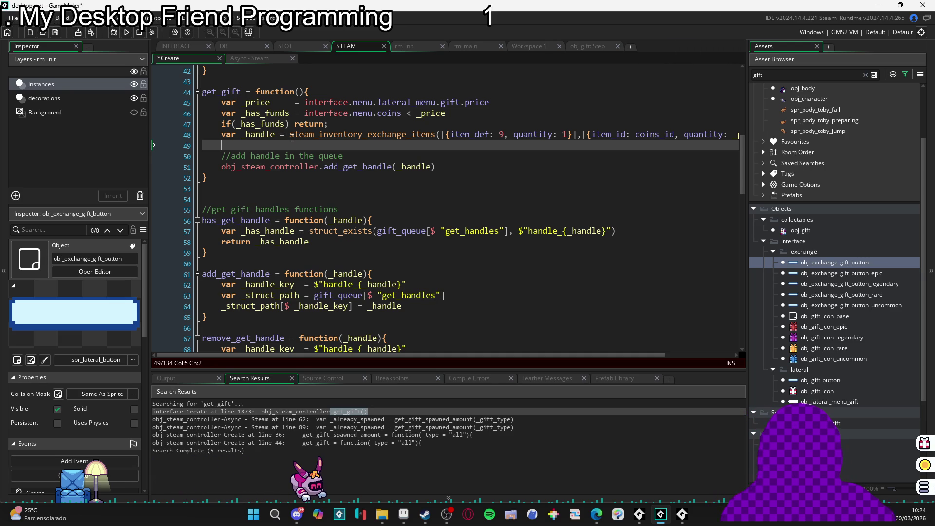
left_click(203, 180)
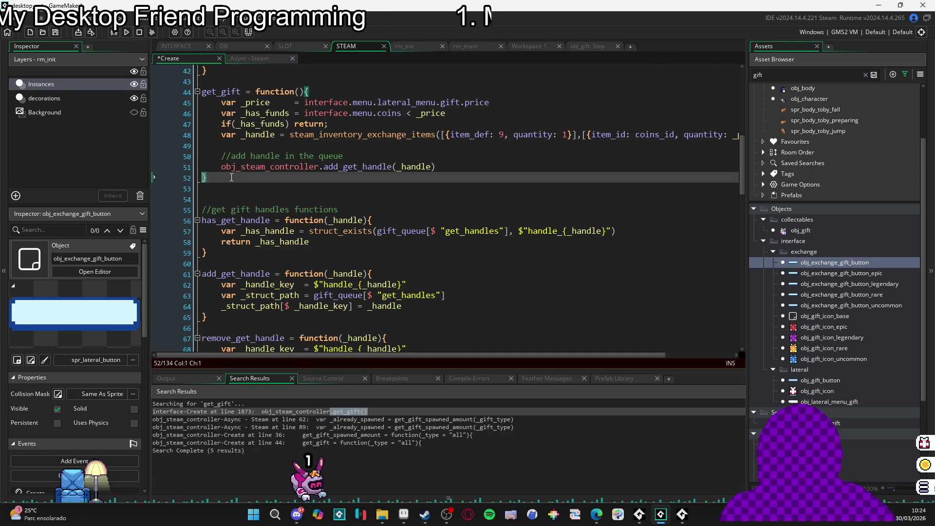
left_click(256, 145)
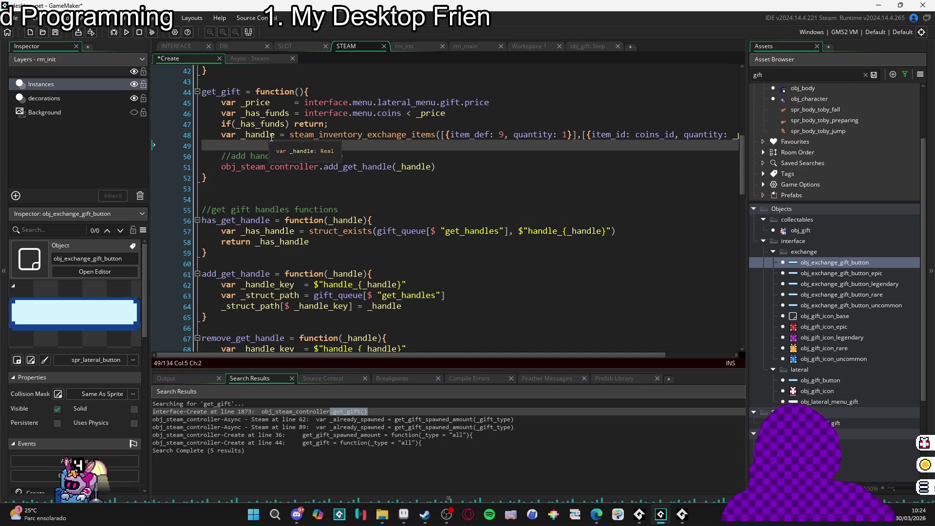
mouse_move(291, 133)
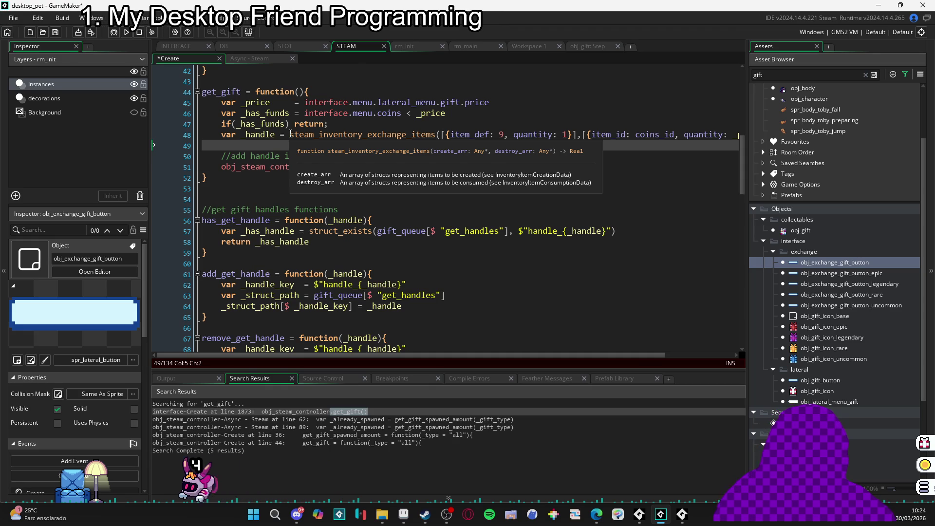
left_click(346, 199)
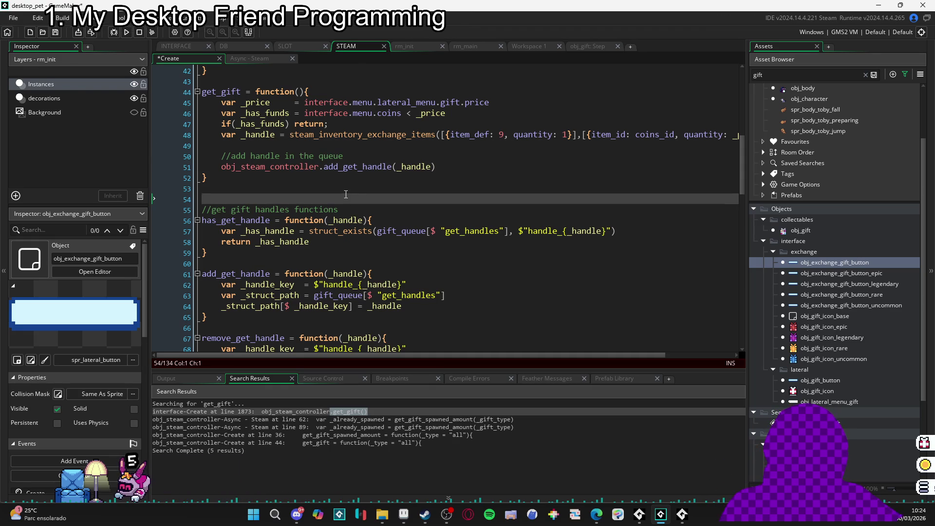
key("alt+Up")
key("alt+Up")
key("alt+Up")
type("//get regular gif")
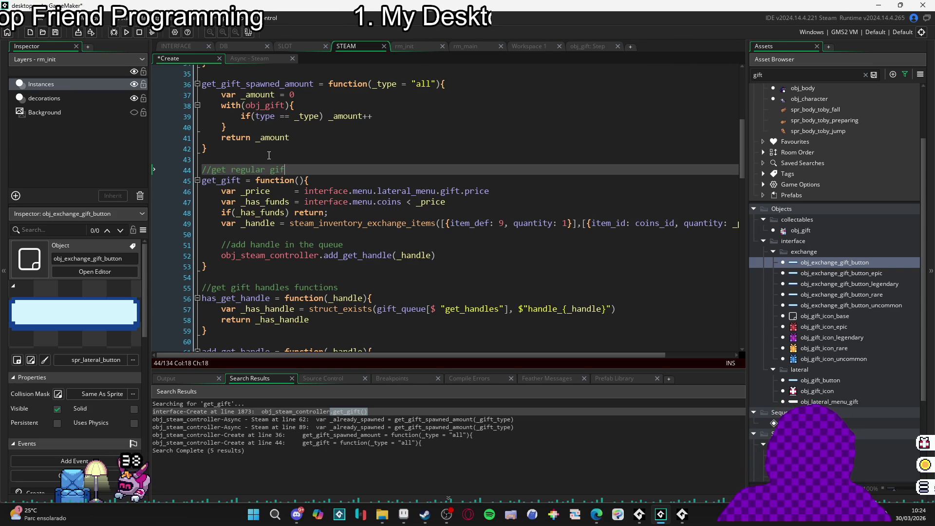
- Finish the '//get regular gift' comment above get_gift and save the STEAM Create code
type("t")
left_click(208, 267)
key("ctrl+s")
- Review get_gift's declaration and add_get_handle call, then return to obj_exchange_gift_button
left_click(214, 223)
left_click(203, 181)
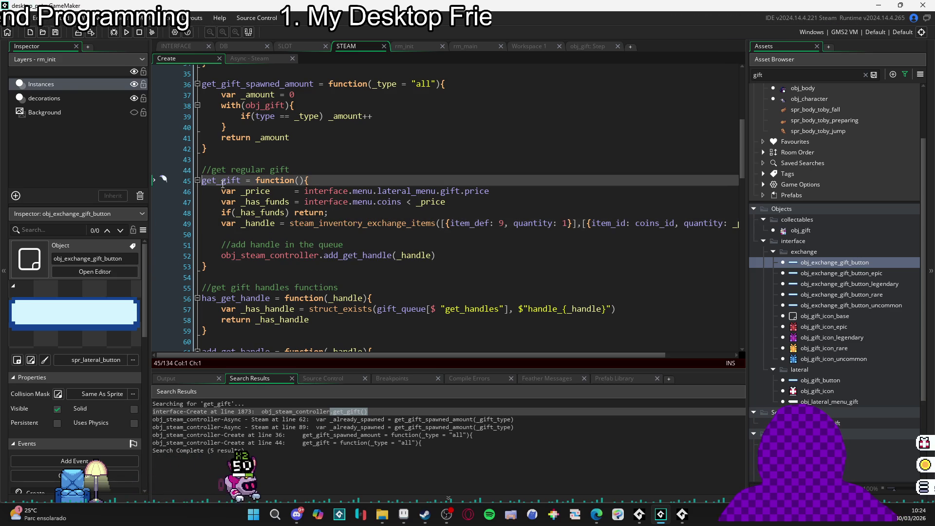
left_click(206, 268)
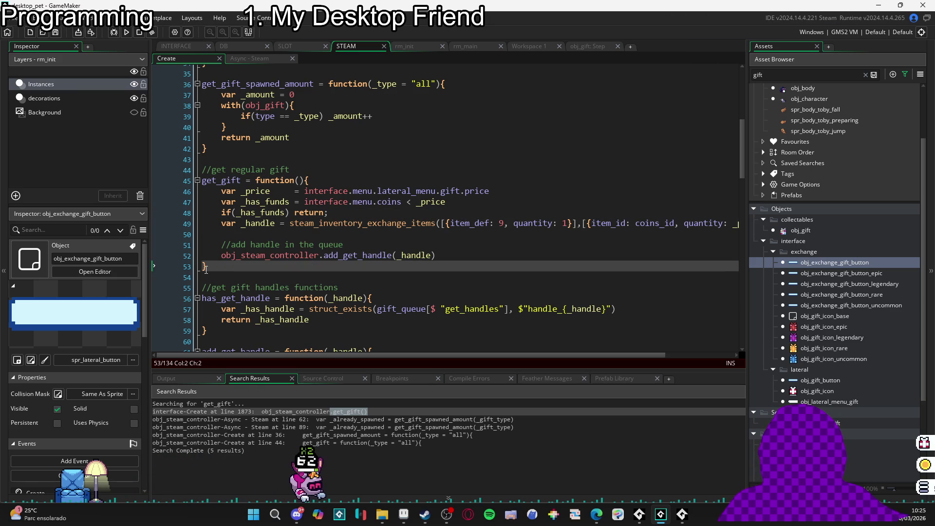
left_click(493, 251)
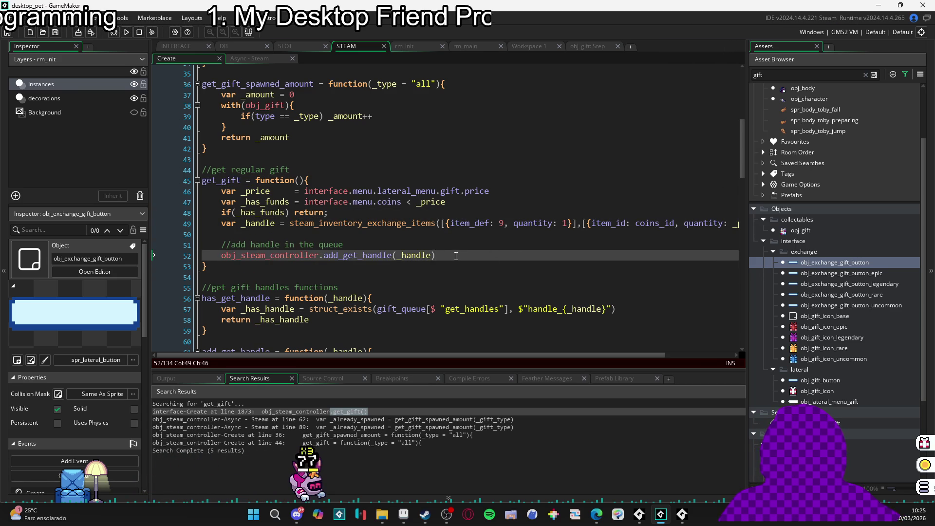
left_click(230, 196)
left_click(203, 180)
key("ctrl+shift+Right")
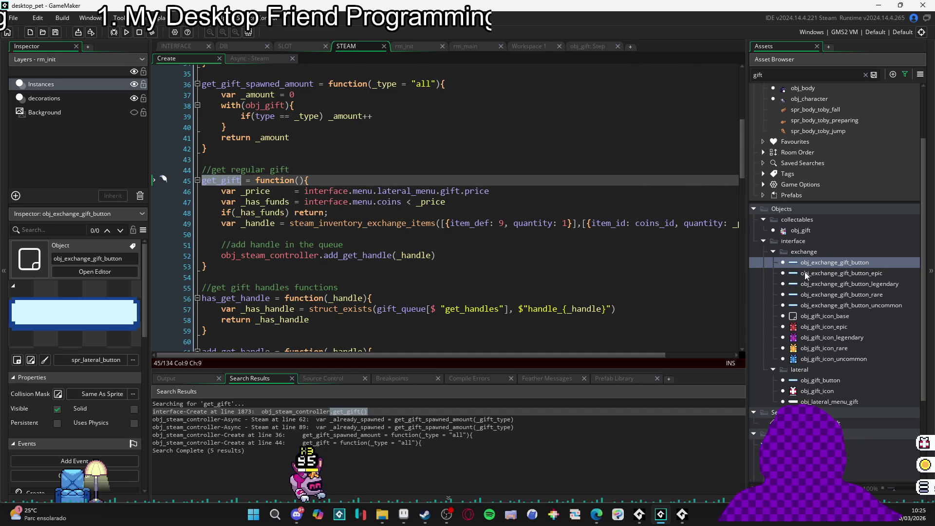
double_click(829, 259)
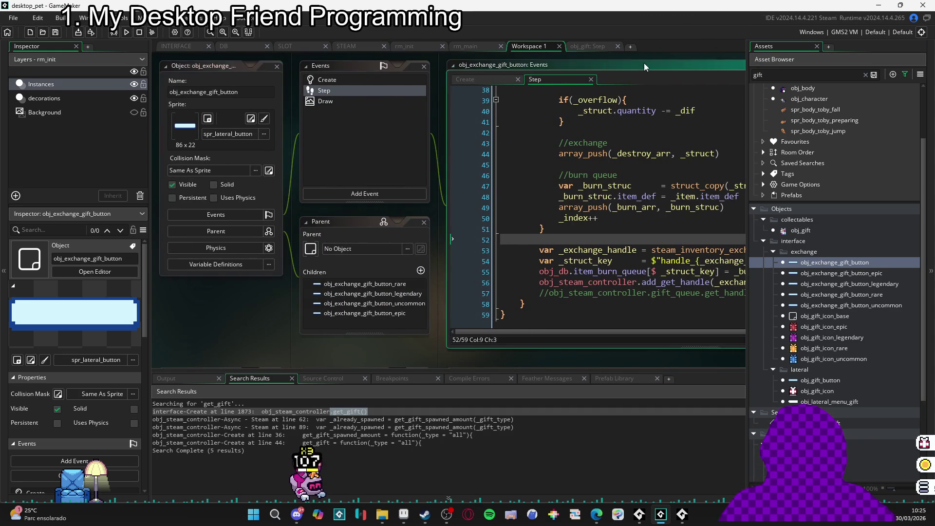
- Delete the commented-out gift_queue handle line from the Step code
scroll(669, 247, "up", 4)
scroll(669, 247, "up", 9)
scroll(539, 182, "down", 12)
scroll(483, 151, "down", 2)
scroll(370, 135, "up", 10)
scroll(369, 137, "down", 11)
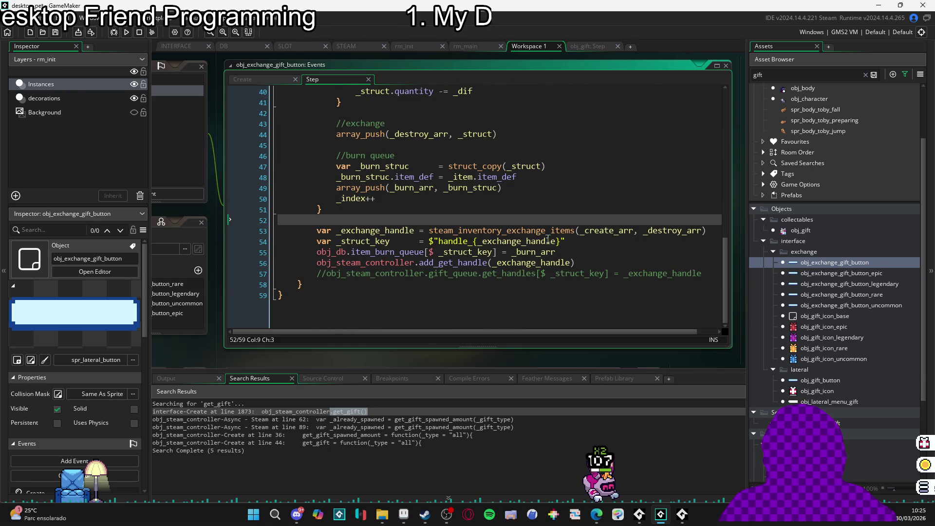
scroll(438, 233, "up", 7)
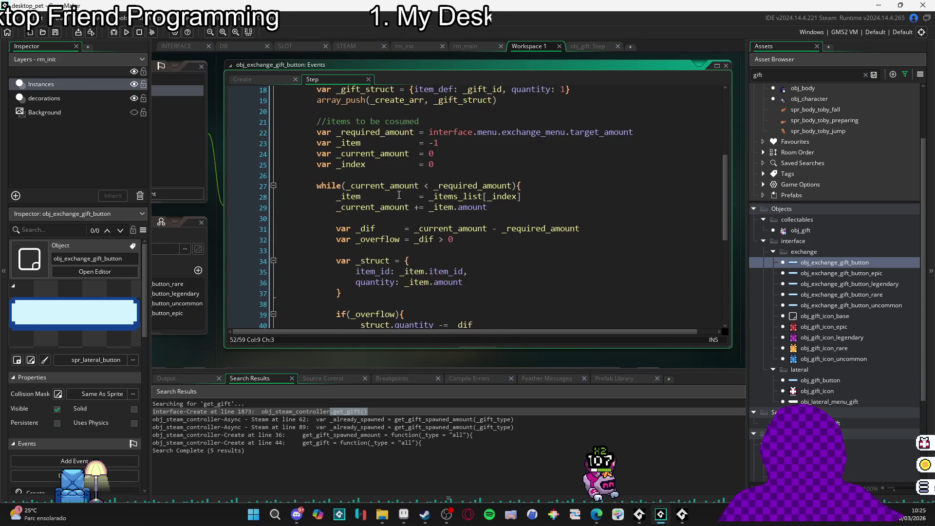
scroll(399, 195, "down", 7)
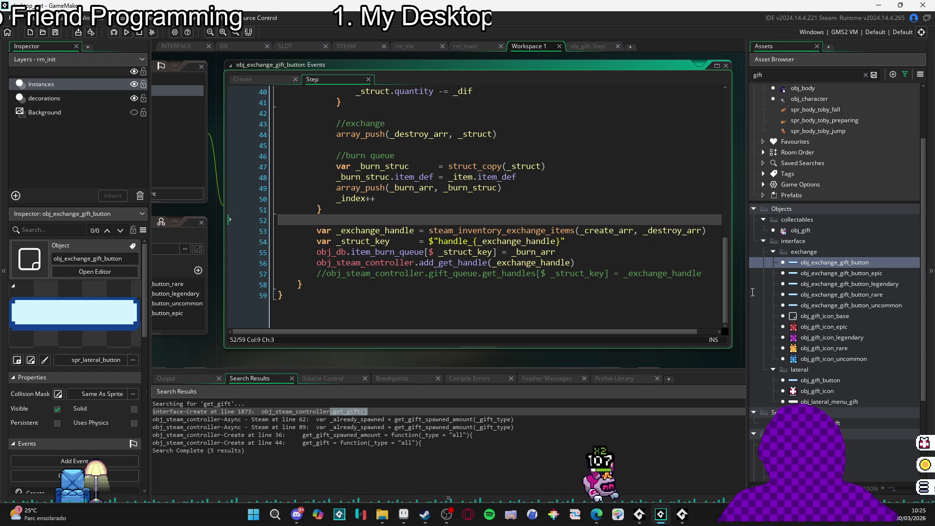
left_click_drag(703, 276, 228, 281)
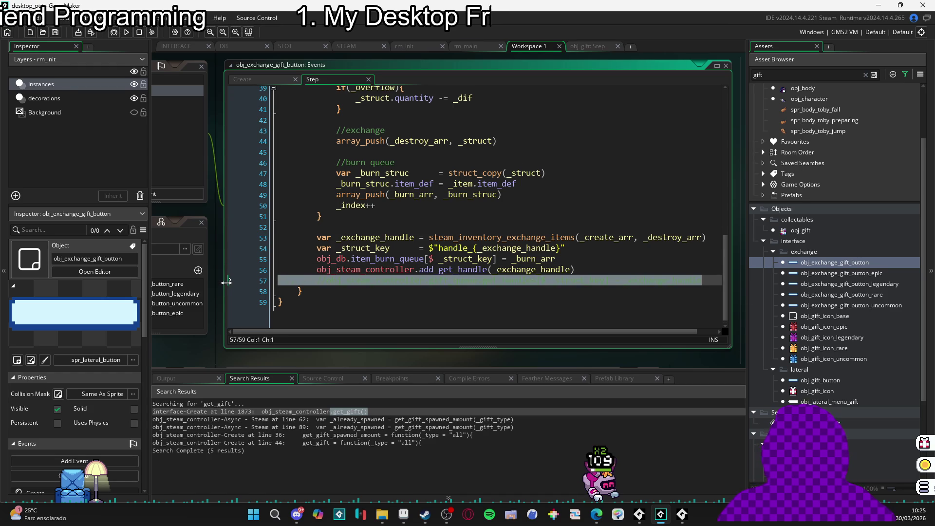
key("BackSpace")
key("BackSpace")
- Resize the Step code window and pan the workspace to reveal the object panels
scroll(318, 257, "up", 12)
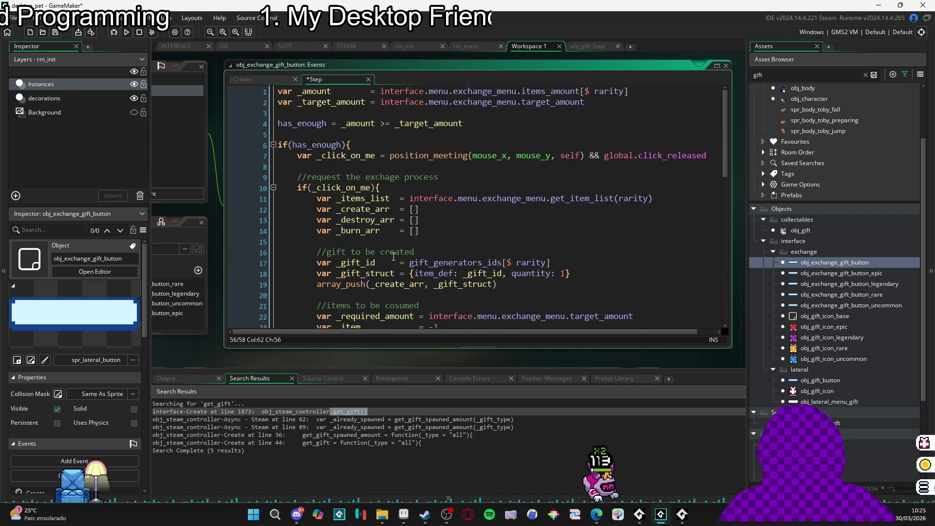
scroll(394, 257, "down", 13)
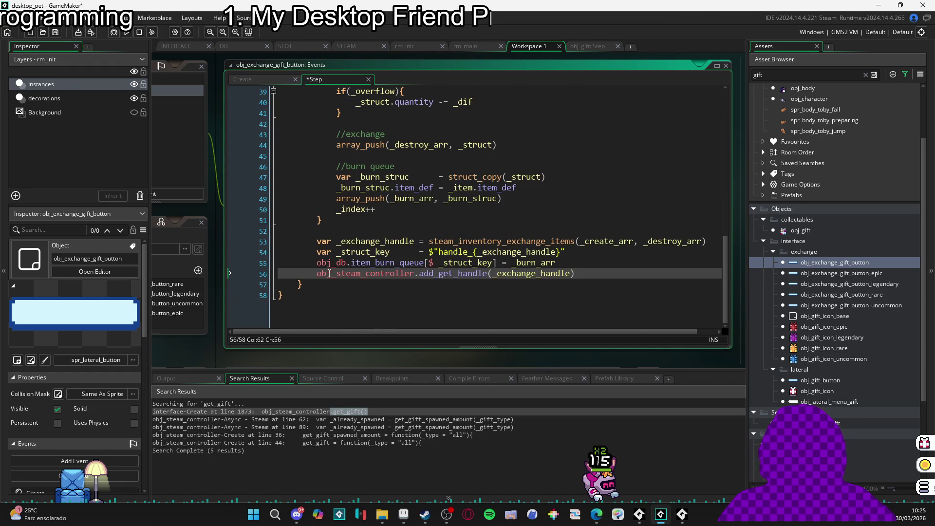
mouse_move(254, 334)
left_mouse_down()
mouse_move(235, 359)
mouse_move(289, 352)
mouse_move(174, 351)
left_mouse_up()
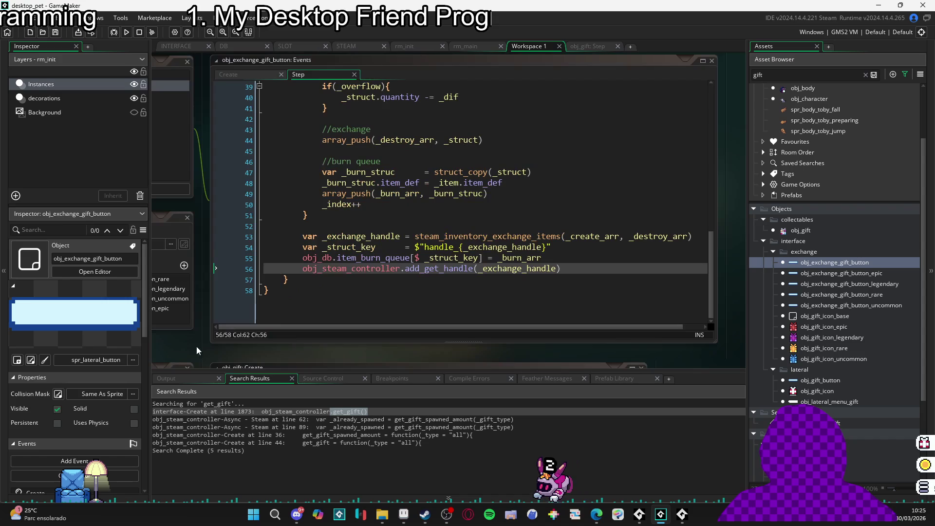
left_click_drag(717, 333, 657, 334)
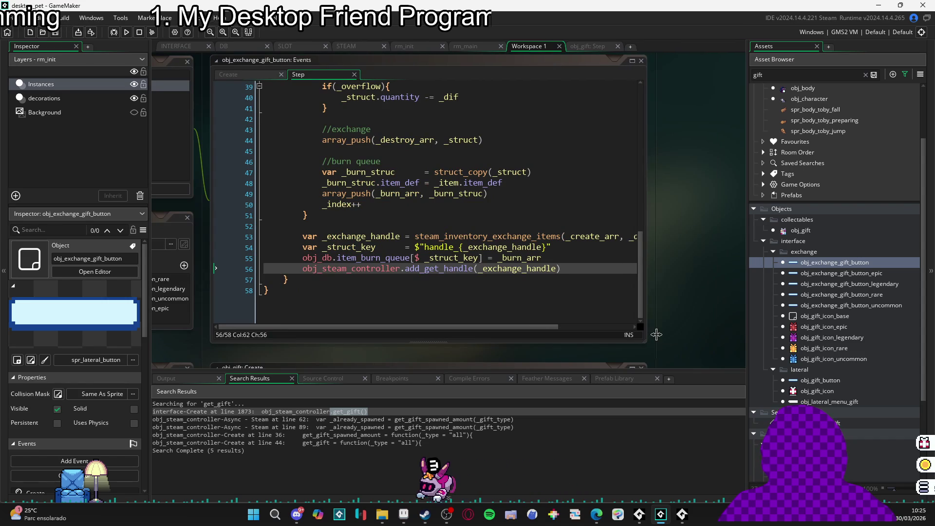
left_click_drag(277, 329, 471, 301)
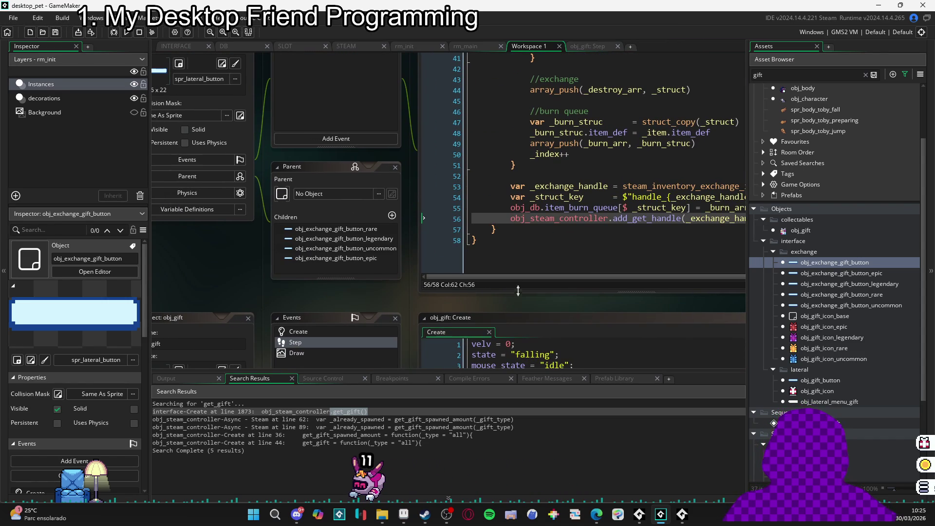
left_click_drag(547, 294, 579, 279)
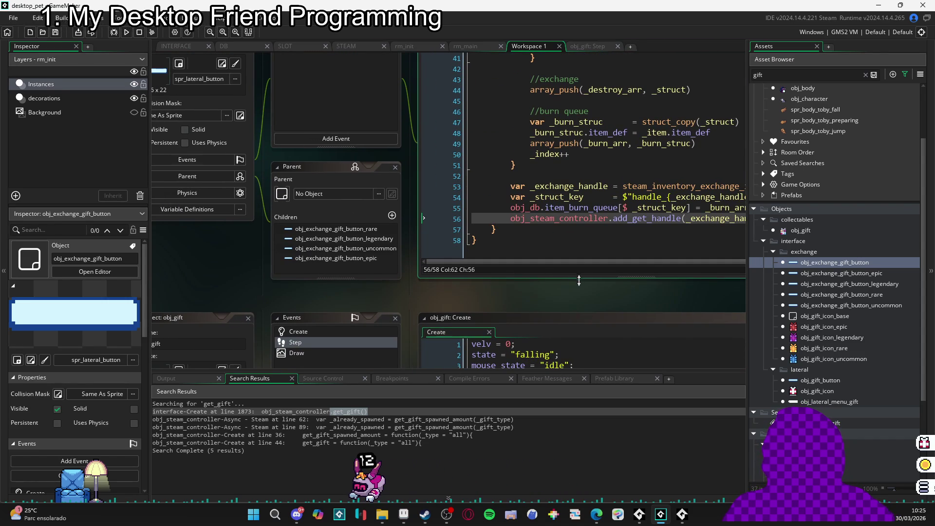
left_click(585, 270)
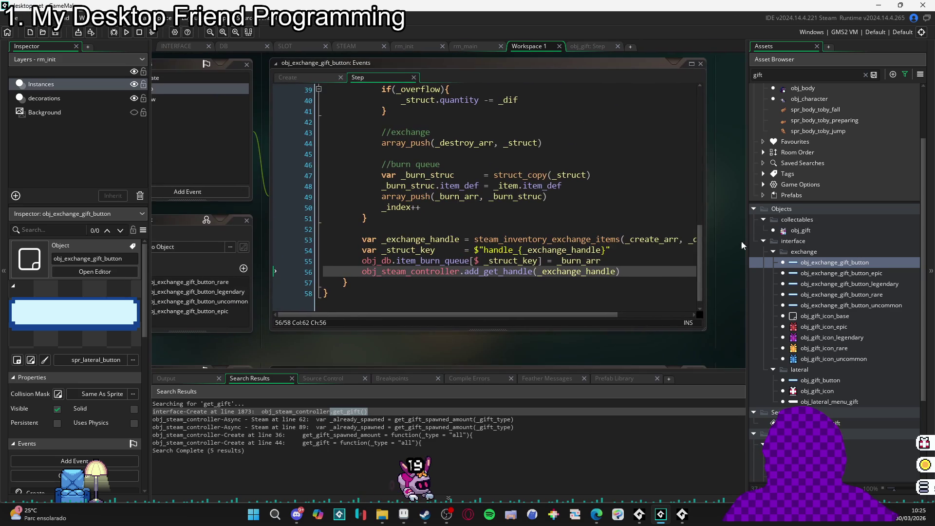
mouse_move(268, 366)
left_mouse_down()
mouse_move(420, 357)
mouse_move(400, 340)
mouse_move(423, 349)
left_mouse_up()
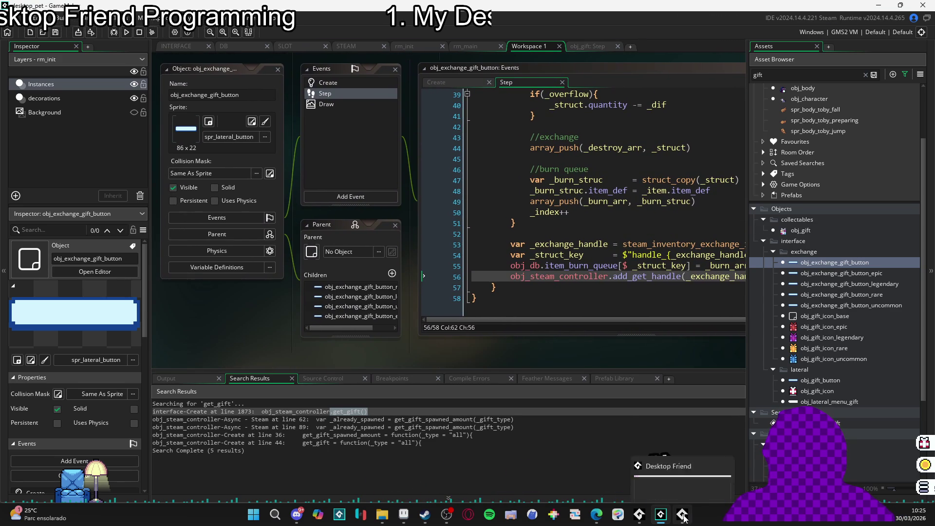
- Close the running game, rebuild with F5, and abort at the obj_steam_controller _obj error on line 141
left_click(724, 427)
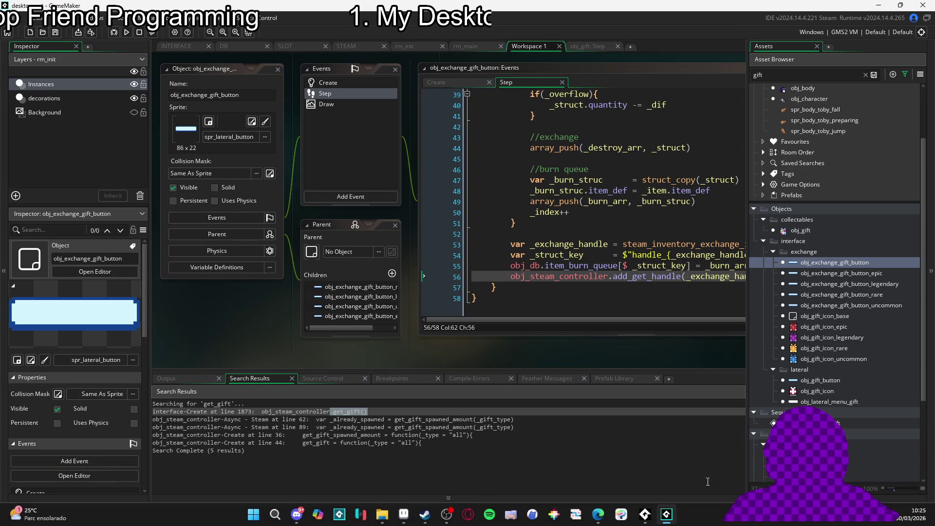
left_click(577, 278)
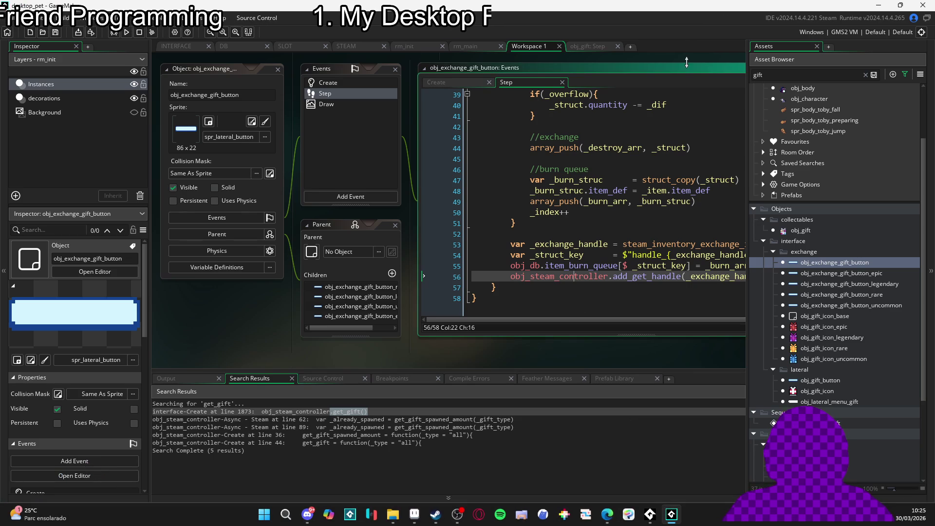
left_click_drag(576, 369, 533, 353)
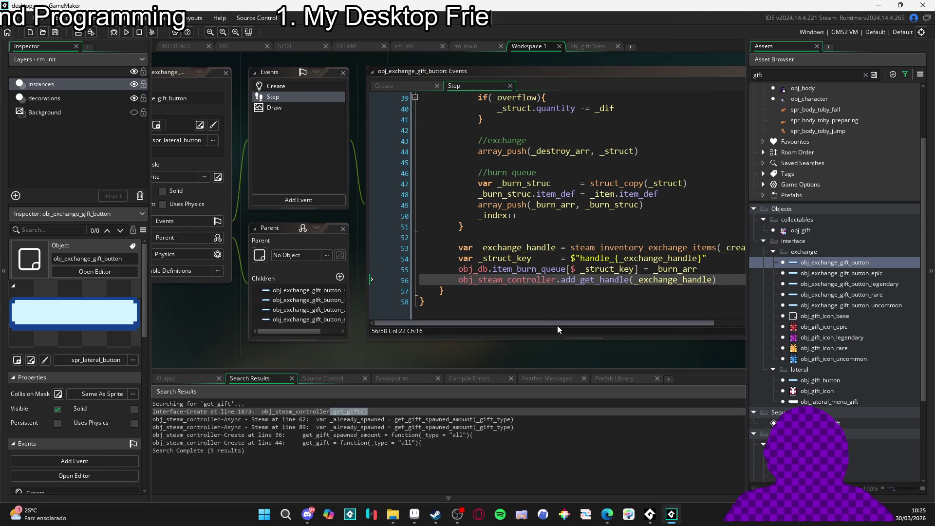
key("F5")
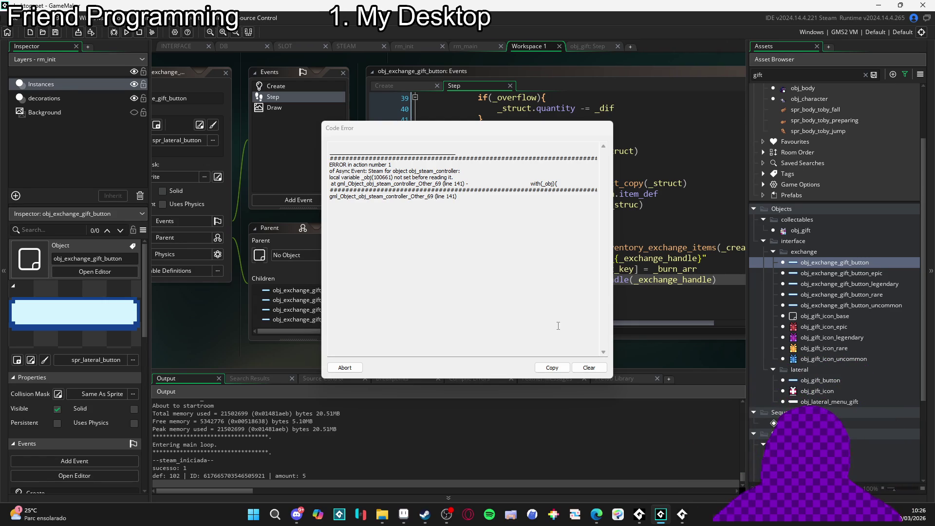
left_click(351, 368)
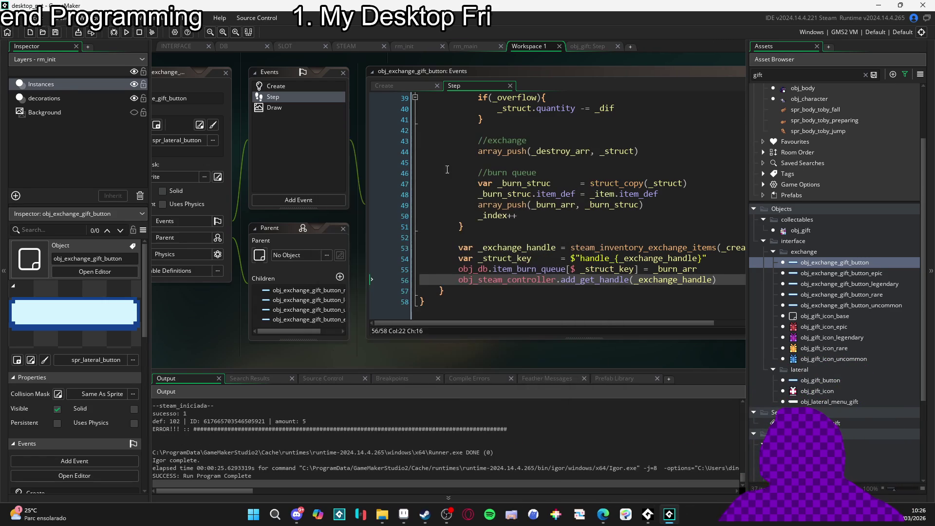
- Inspect the Async - Steam event code and highlight the uses of _obj in the with statement
left_click(341, 47)
scroll(370, 210, "down", 20)
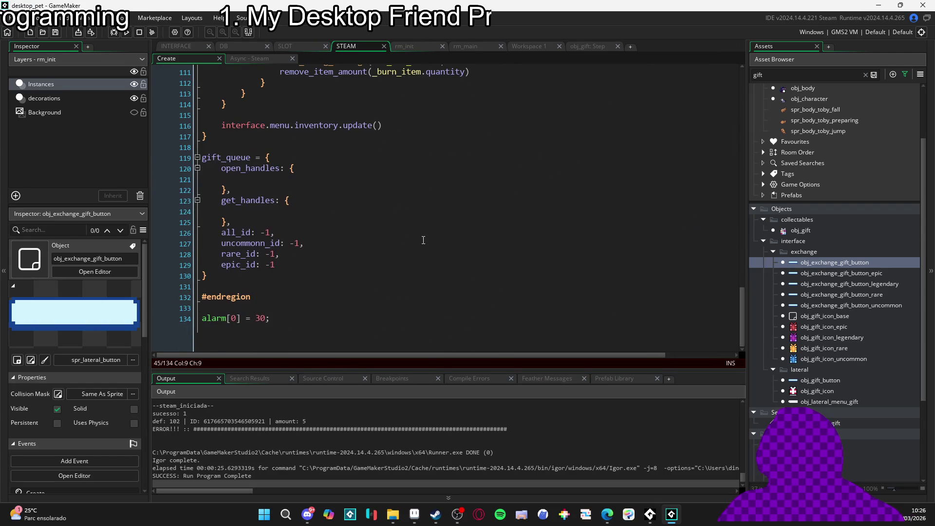
left_click(259, 58)
scroll(336, 203, "up", 4)
left_click(309, 189)
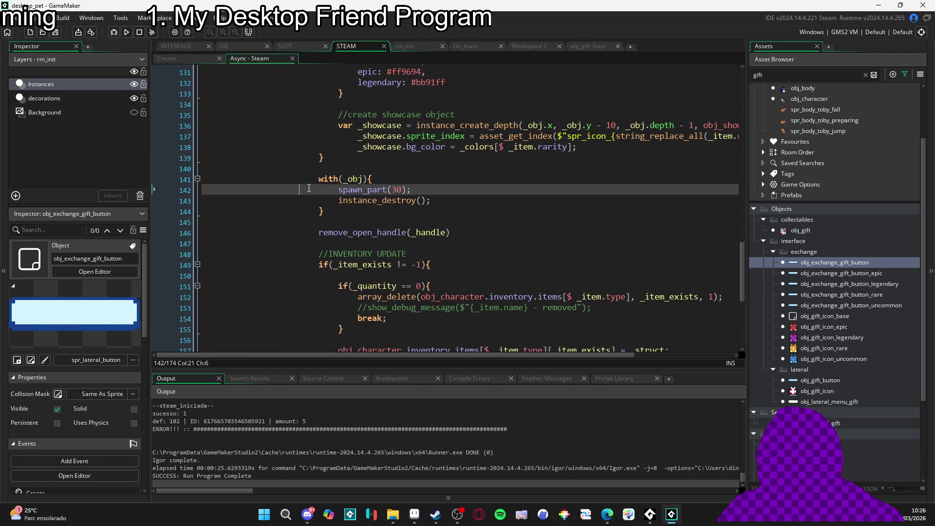
left_click(353, 180)
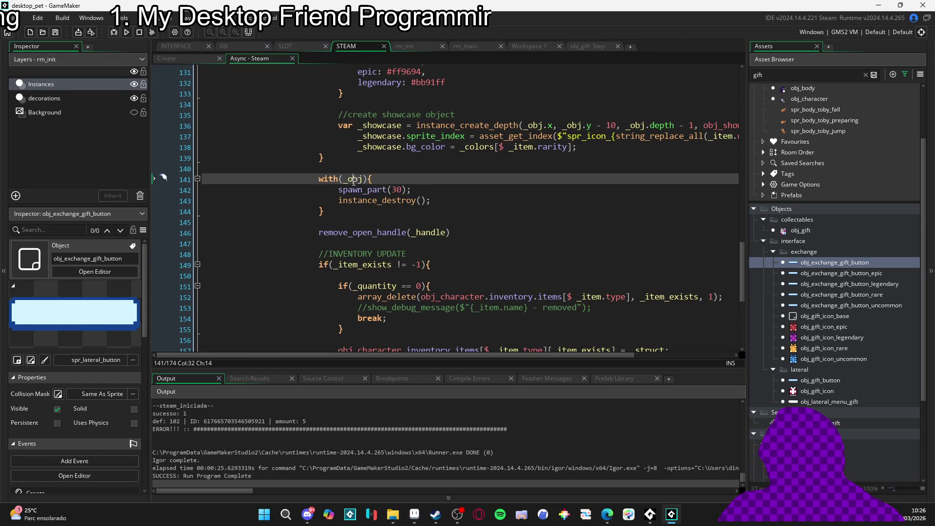
double_click(353, 181)
scroll(360, 205, "up", 7)
scroll(367, 229, "down", 5)
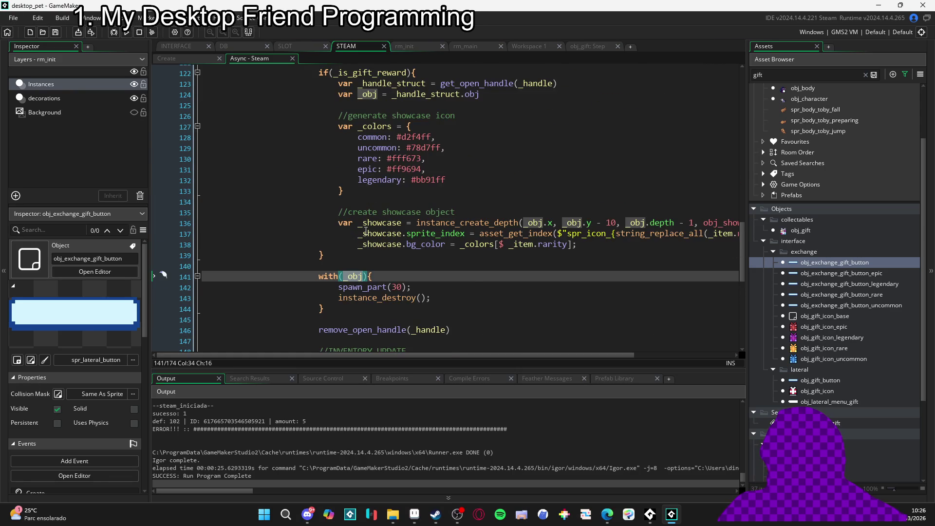
- Move the gift-reward branch's closing brace below remove_open_handle, indent the with block, and save
left_click(313, 256)
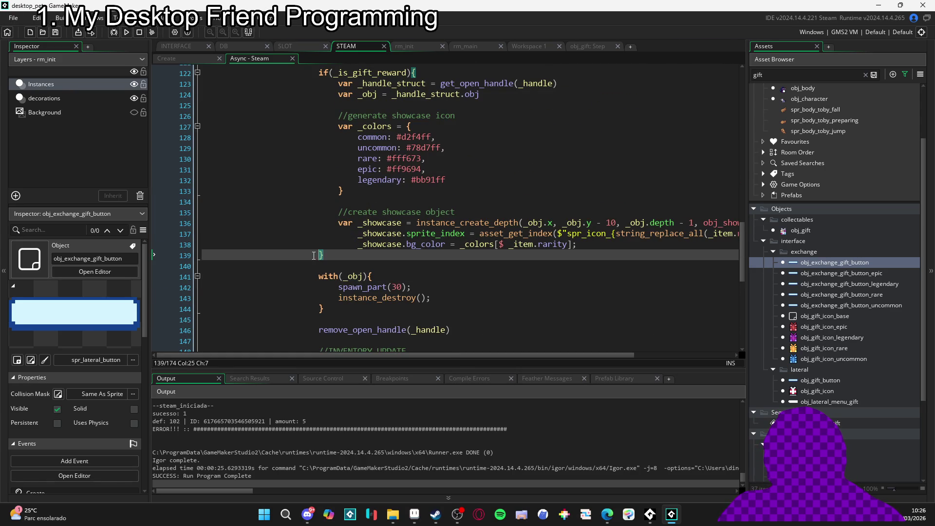
key("Delete")
scroll(351, 263, "down", 1)
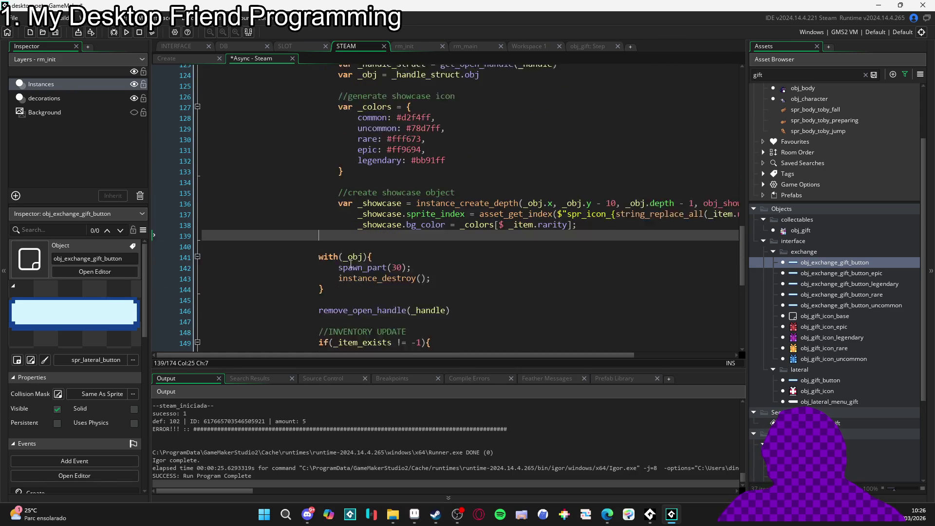
scroll(352, 264, "down", 3)
left_click(367, 263)
type("}")
mouse_move(458, 253)
left_mouse_down()
mouse_move(317, 252)
mouse_move(309, 196)
left_mouse_up()
key("Tab")
left_click(494, 234)
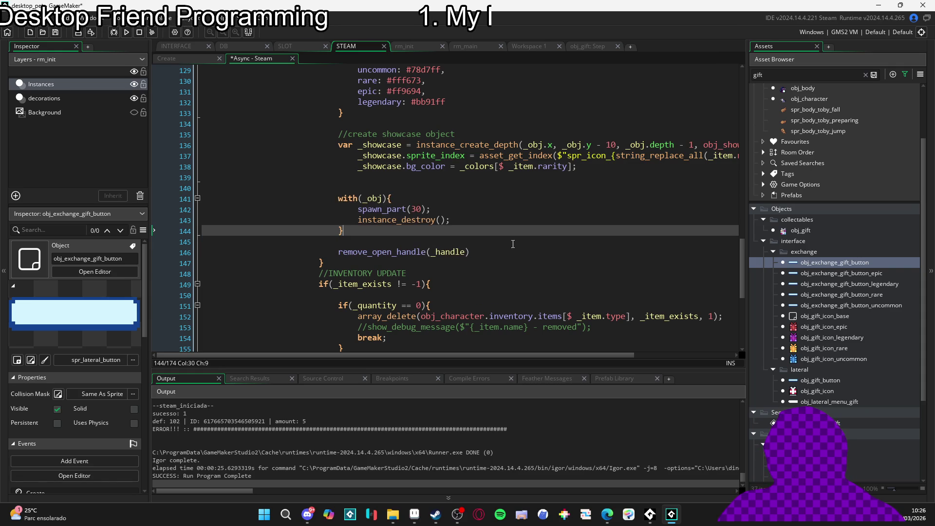
left_click(288, 184)
key("BackSpace")
key("BackSpace")
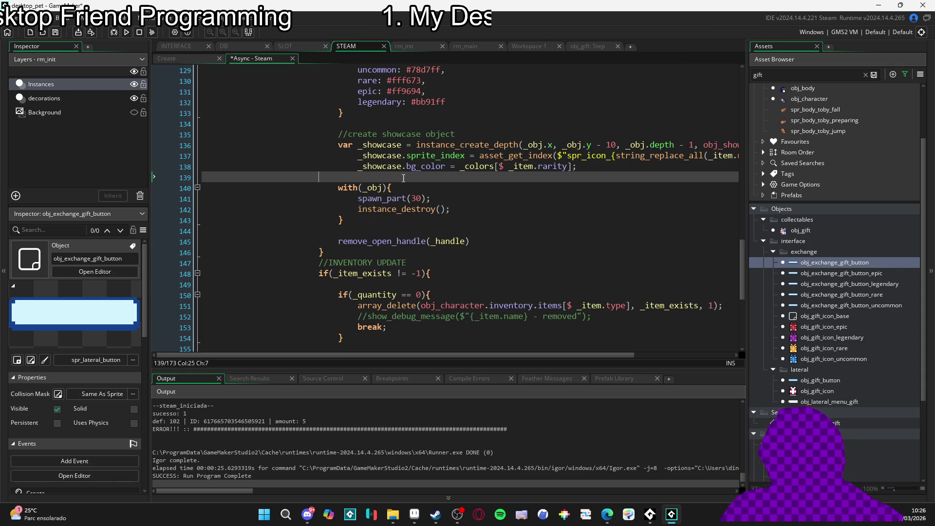
left_click(495, 221)
key("ctrl+s")
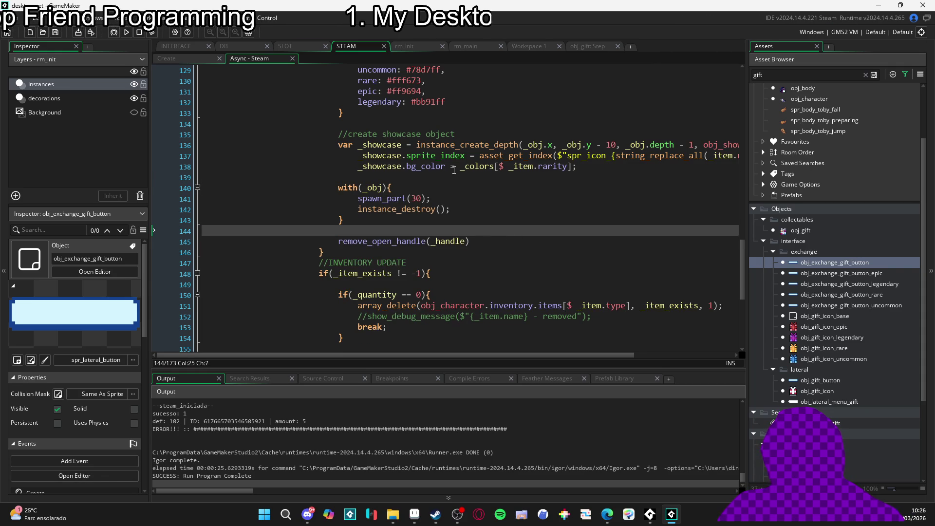
- Add a '//destroy gift obj' comment above the with(_obj) block
left_click(453, 173)
key("Return")
type("//")
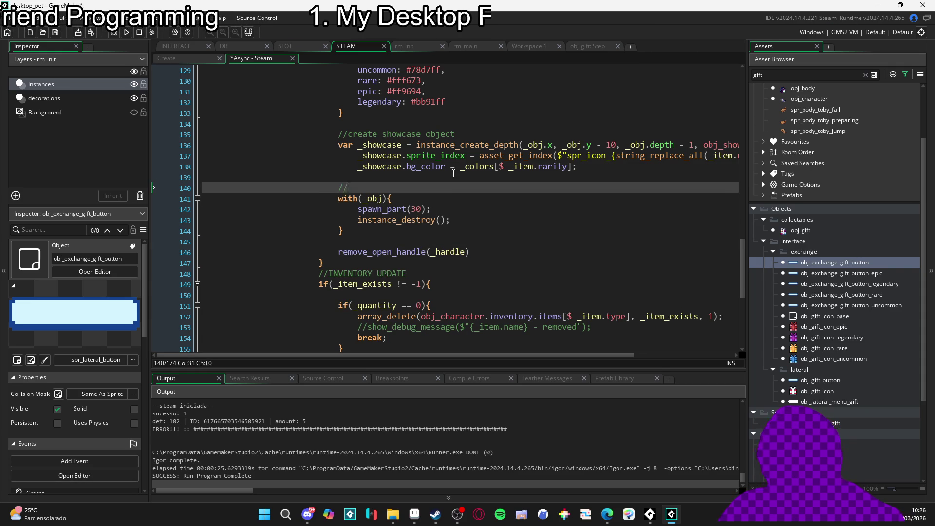
type("destroy gift obj")
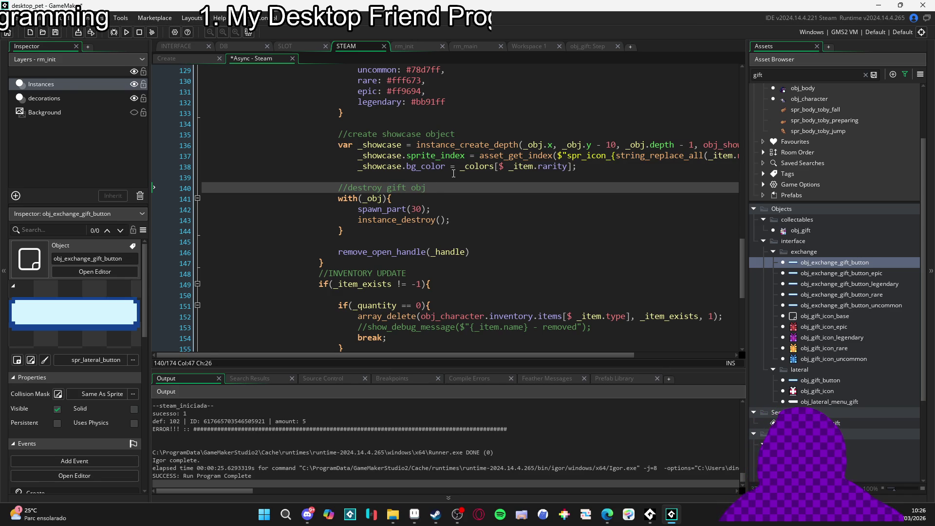
scroll(454, 173, "up", 3)
- Run the game and check the def 121 and def 124 Steam log entries against the with block
key("F5")
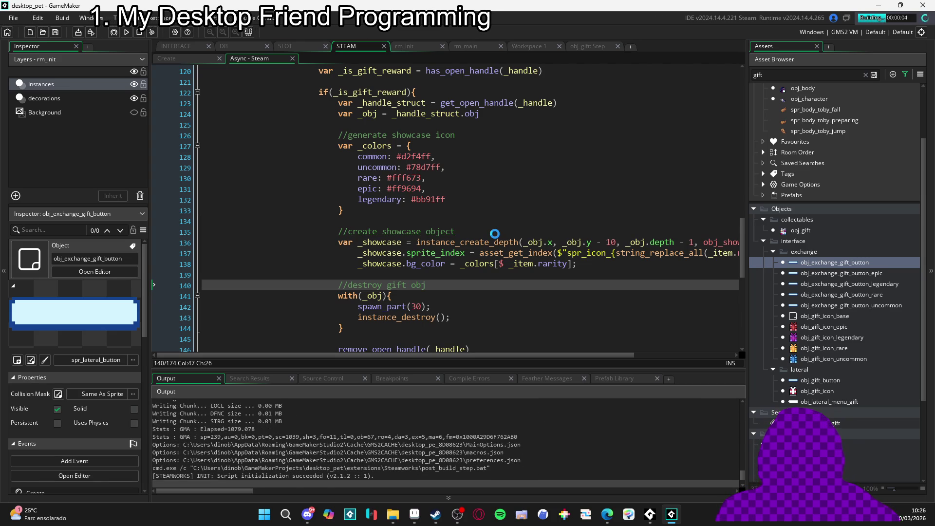
scroll(495, 233, "down", 4)
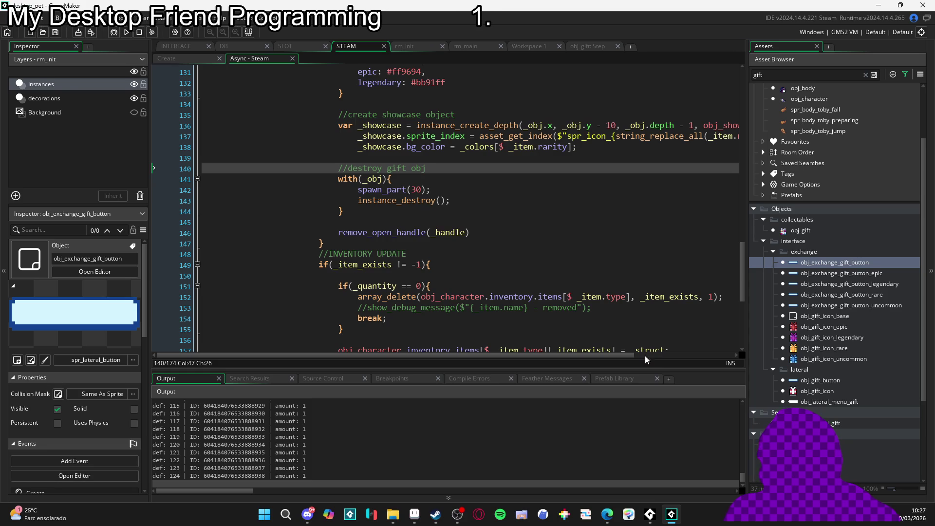
scroll(309, 445, "down", 1)
scroll(311, 440, "up", 3)
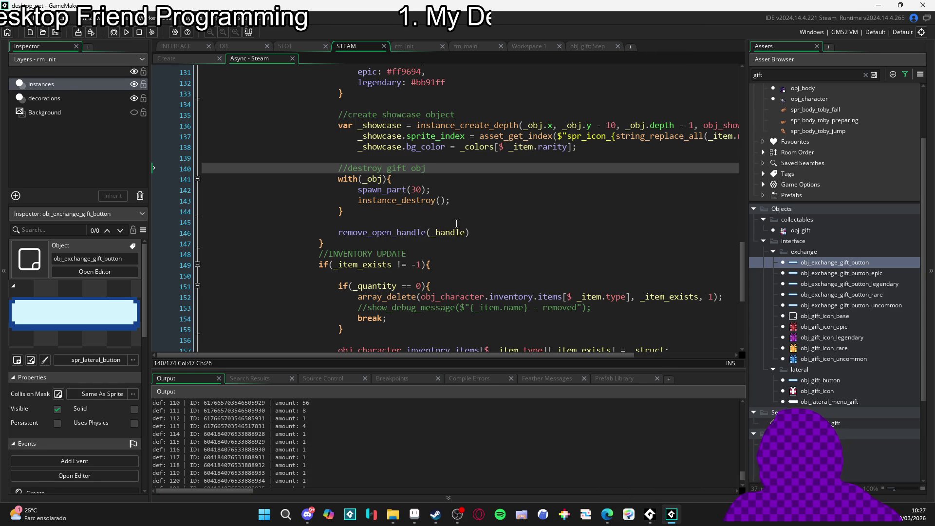
key("Down")
scroll(375, 457, "down", 3)
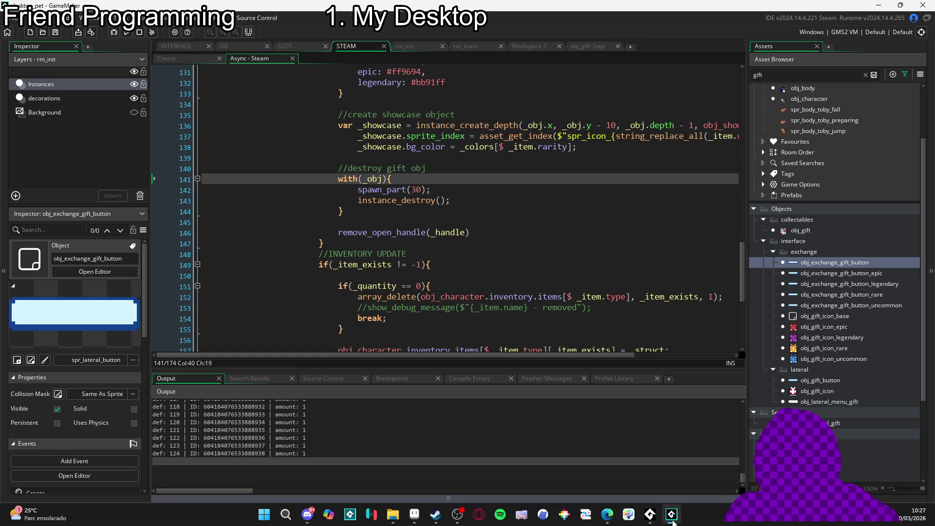
left_click(488, 437)
scroll(284, 444, "up", 5)
scroll(283, 443, "down", 5)
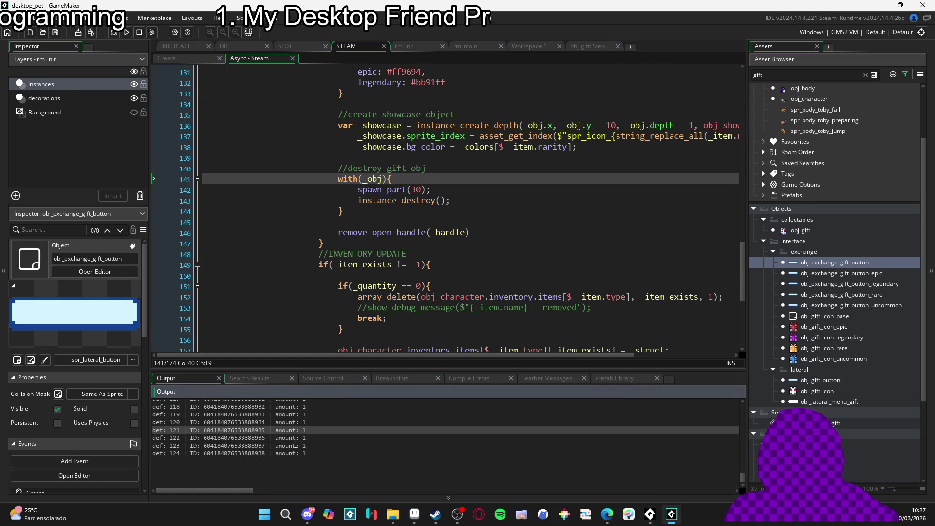
left_click(313, 454)
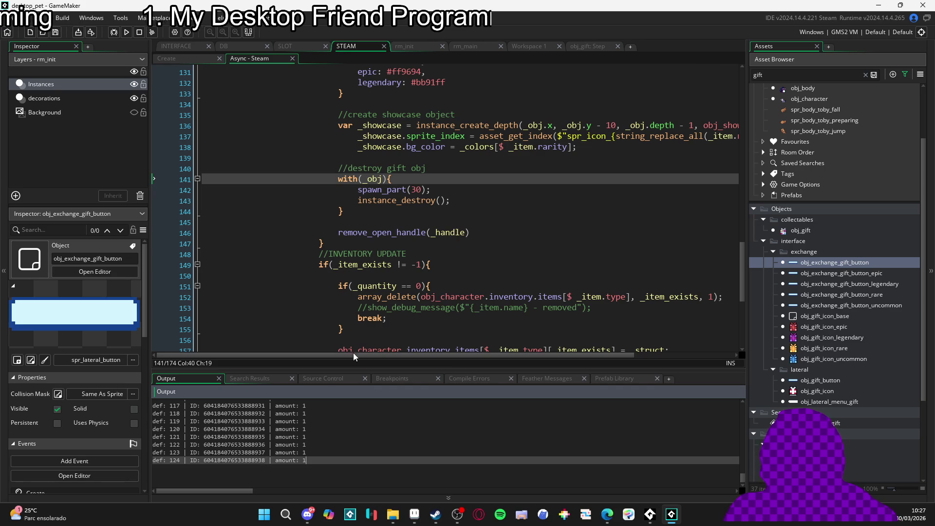
left_click(369, 210)
key("Left")
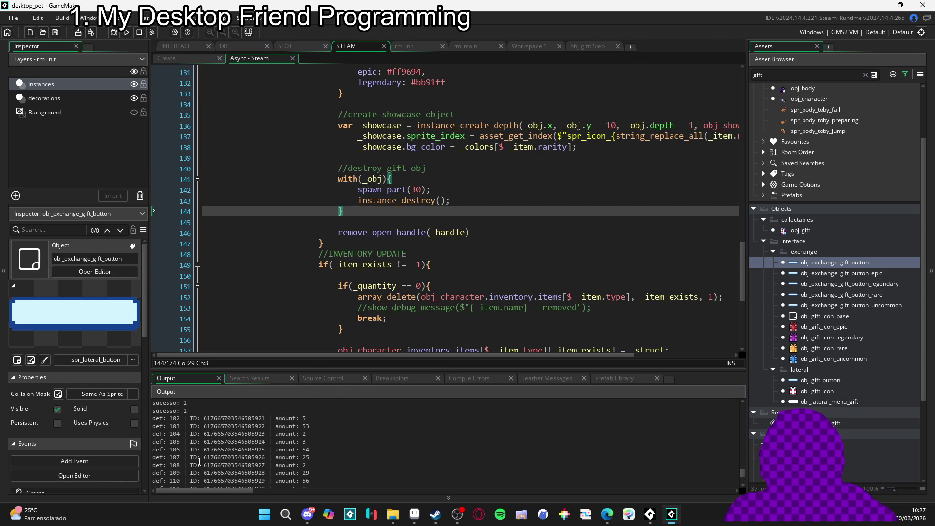
scroll(199, 461, "up", 3)
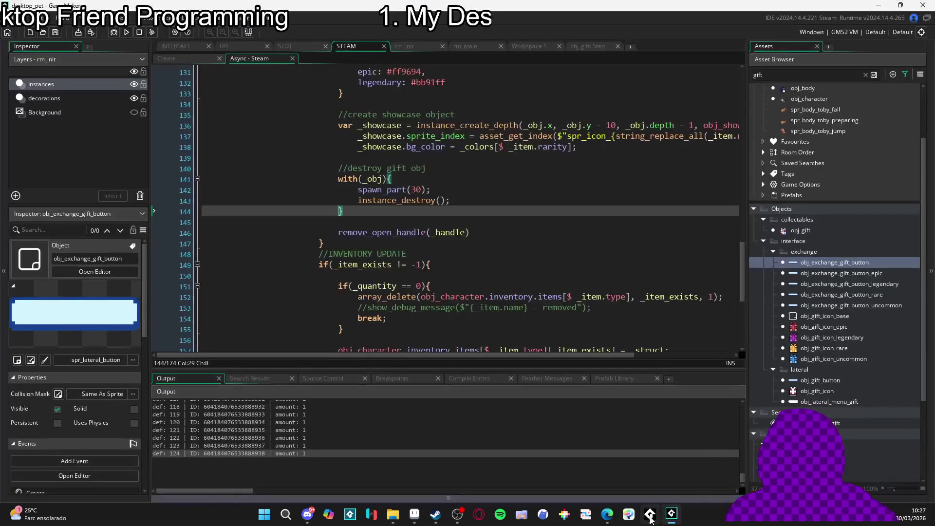
mouse_move(651, 521)
left_click(402, 200)
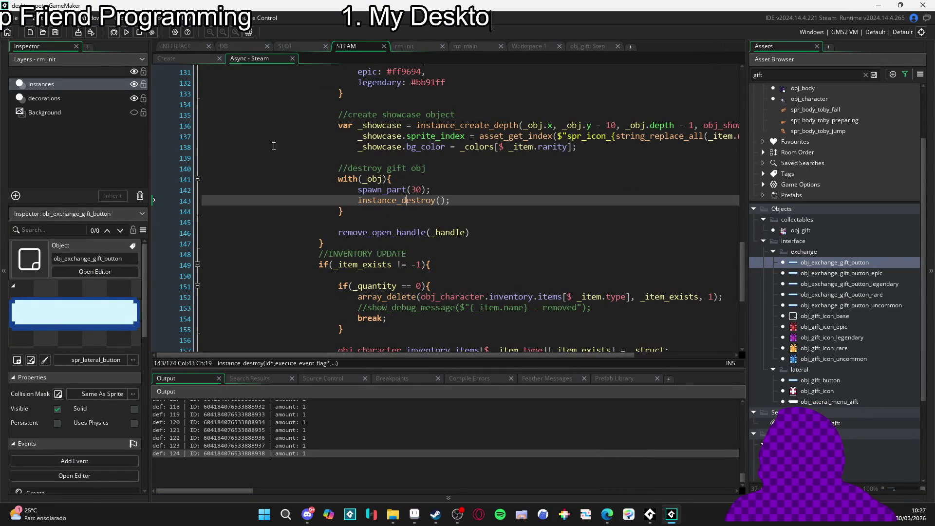
- Stop the game and run it again, with the Steam log ending in sucesso: 1
left_click(142, 35)
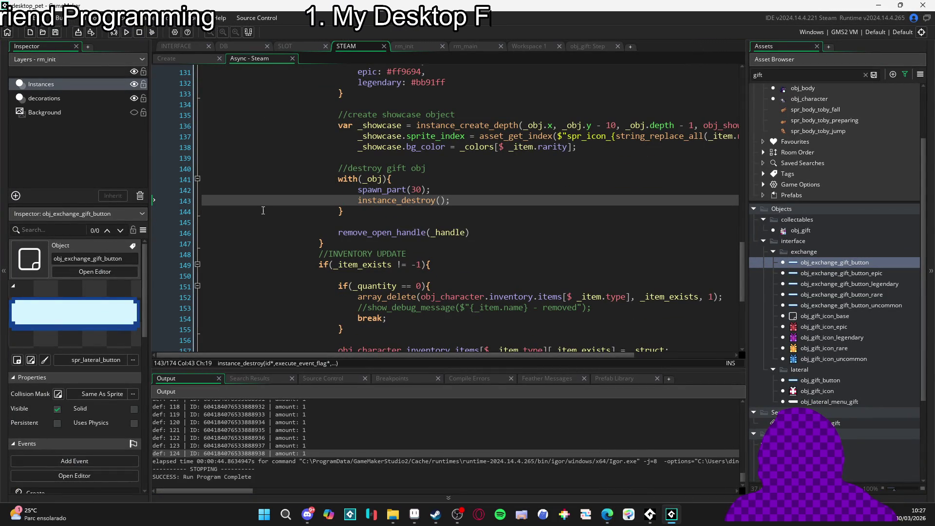
left_click(126, 34)
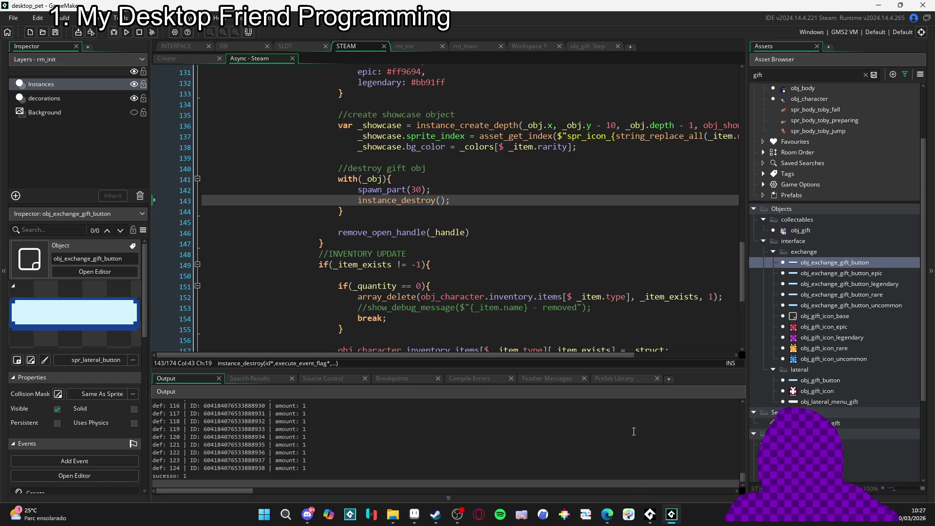
scroll(312, 448, "down", 1)
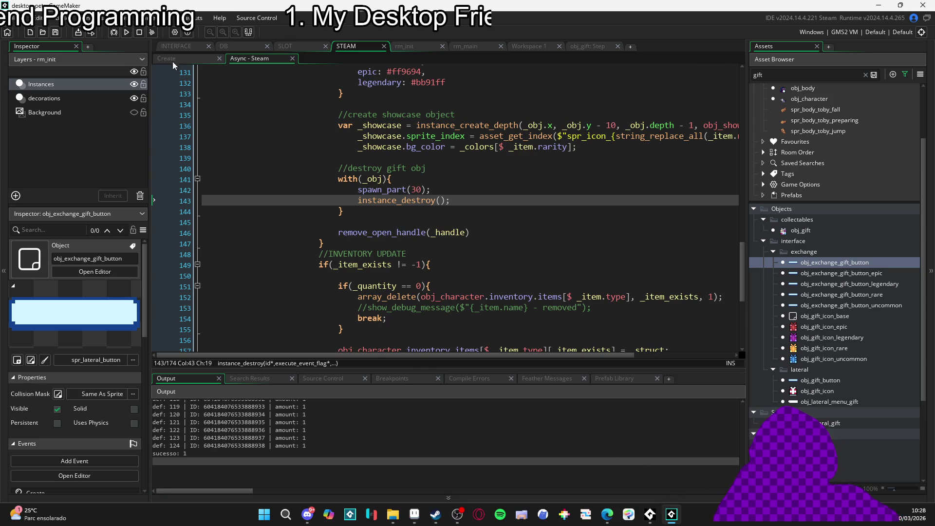
left_click(172, 37)
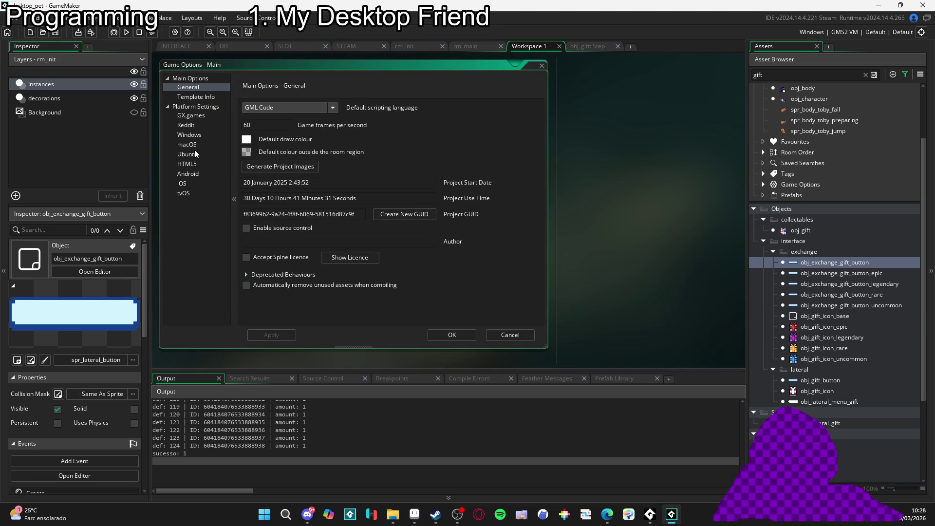
- Review the Windows general and graphics game options, then close the dialog with OK
left_click(203, 134)
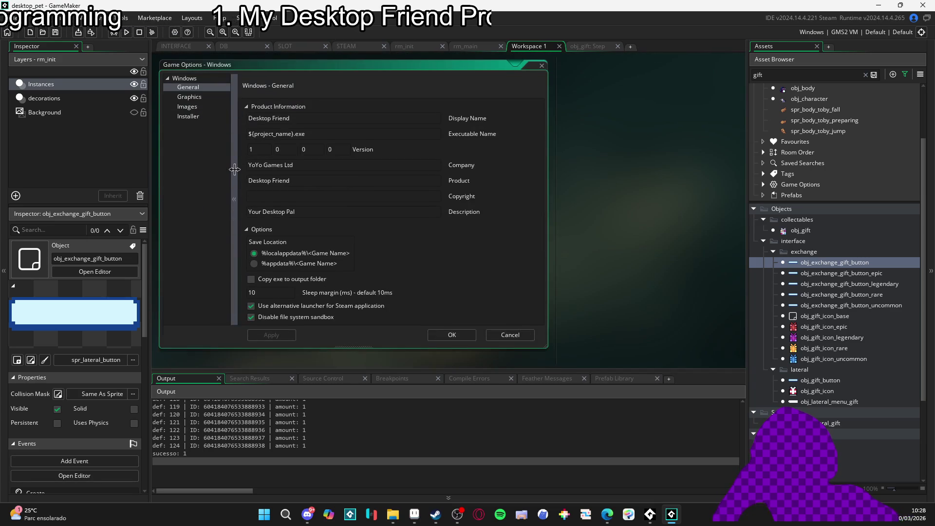
left_click(200, 98)
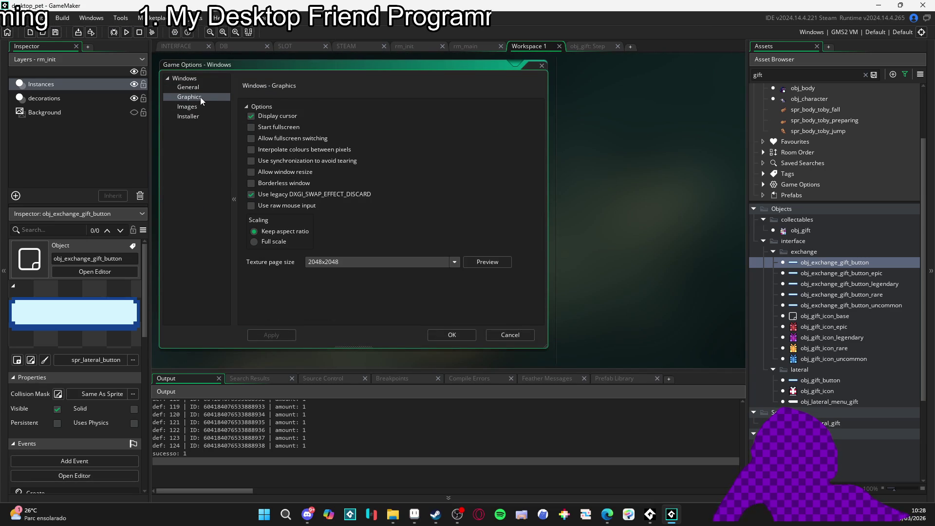
left_click(458, 336)
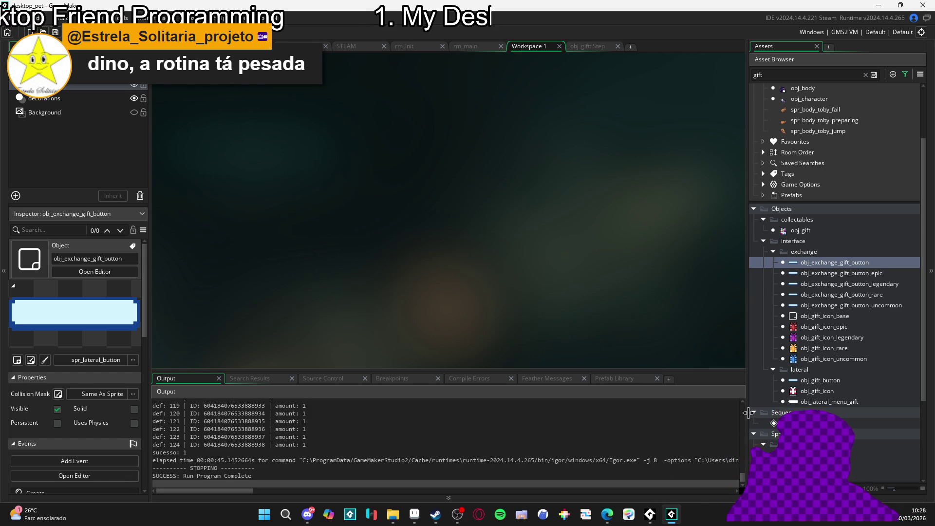
- Comment out window_shape_init on line 9 and run the game with the window calls disabled
scroll(803, 299, "up", 3)
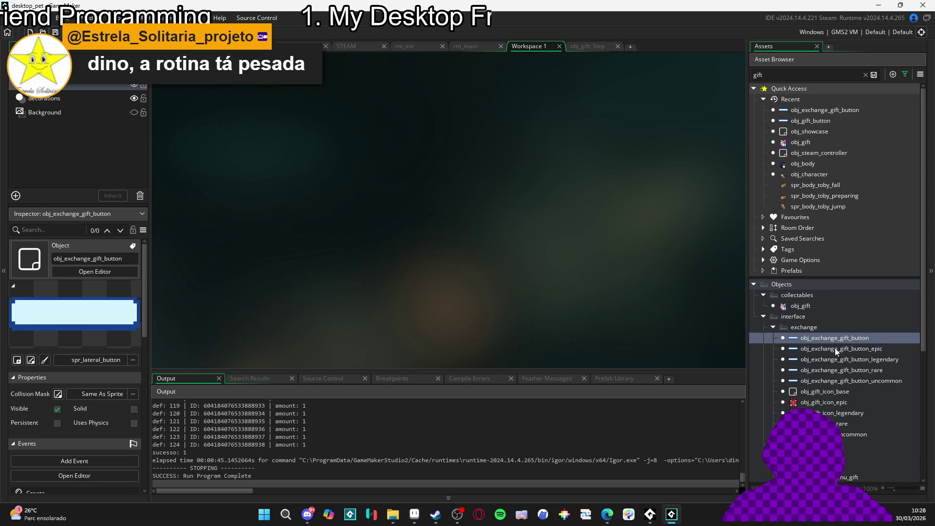
scroll(834, 343, "down", 9)
scroll(835, 338, "up", 9)
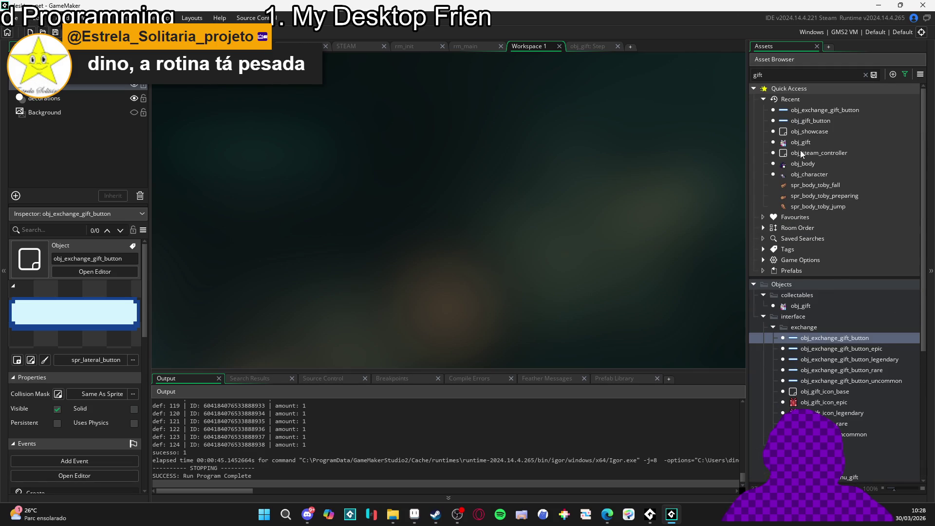
key("ctrl+Tab")
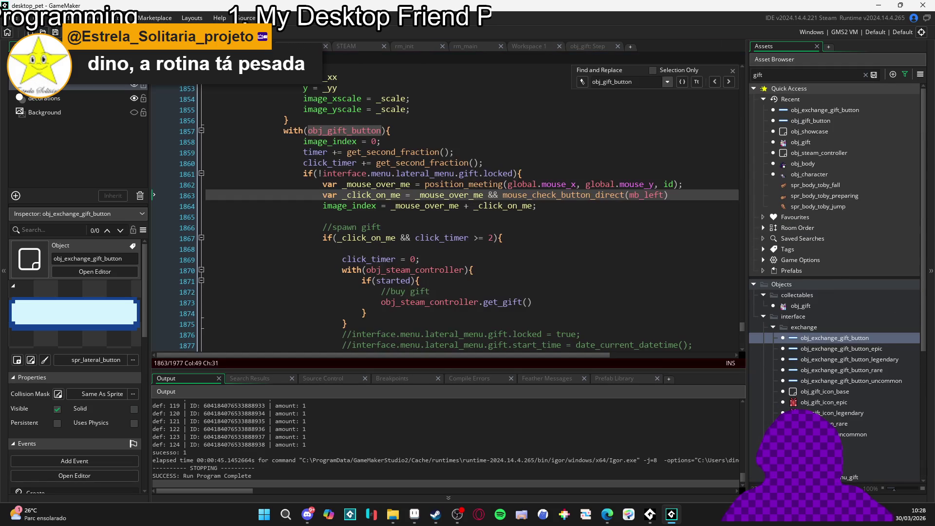
left_click_drag(745, 326, 739, 71)
left_click(205, 157)
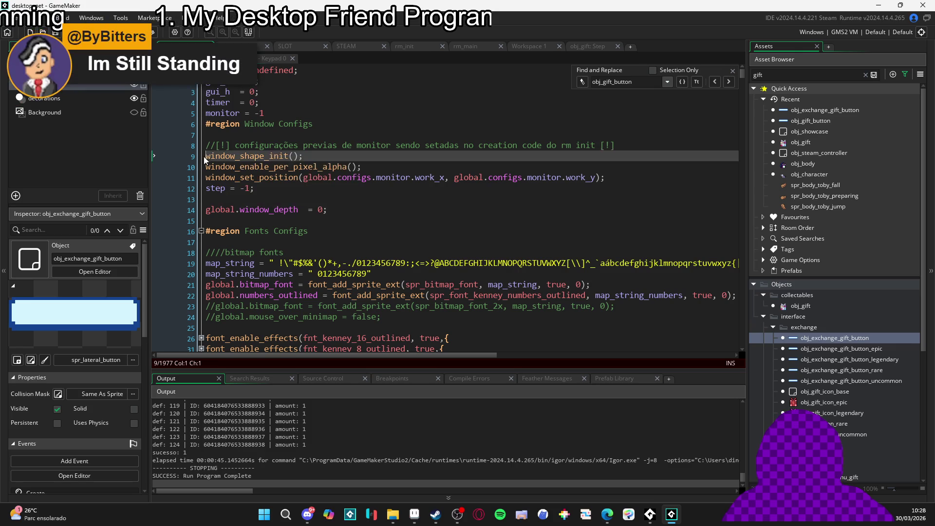
type("/")
key("ctrl+k")
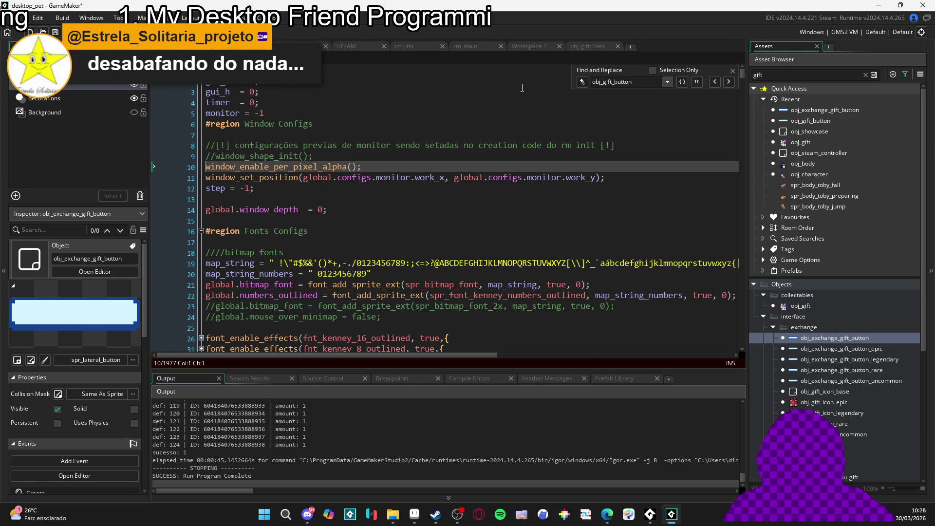
type("//")
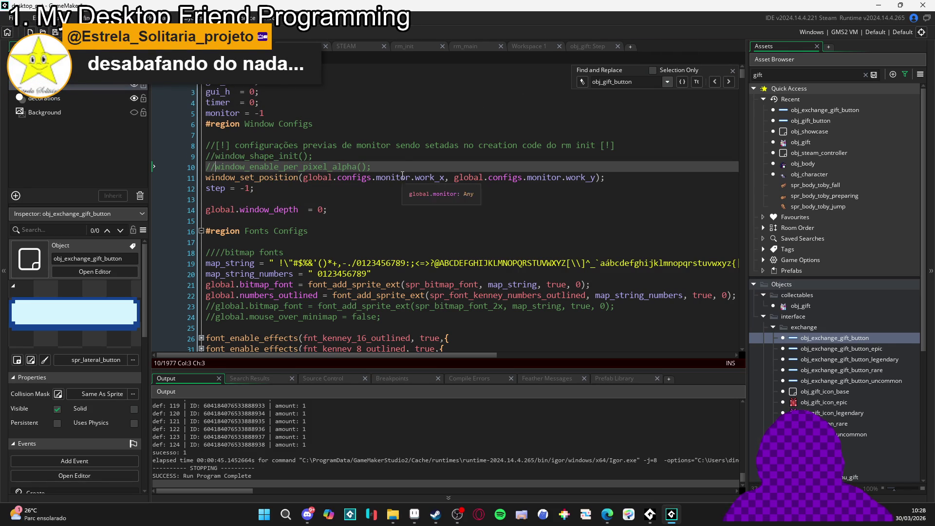
left_click(333, 167)
key("F5")
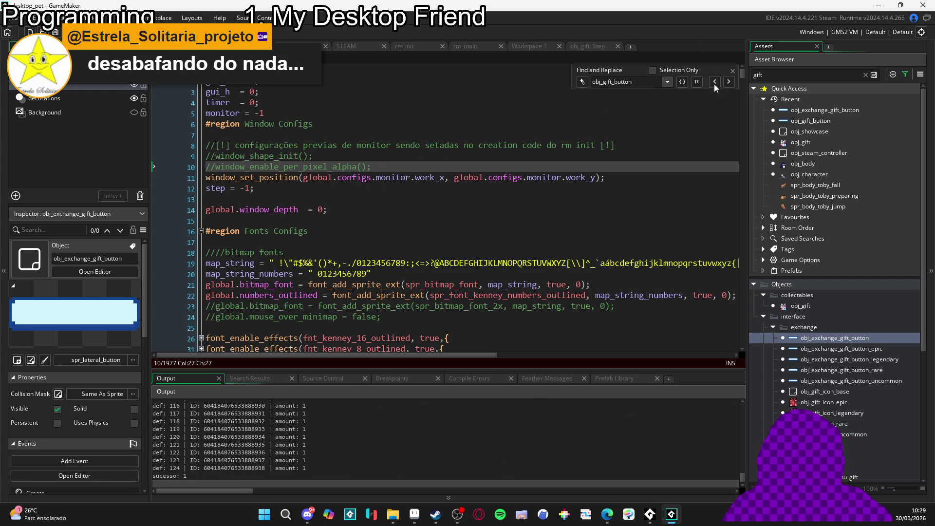
- Remove the // from window_enable_per_pixel_alpha and window_shape_init on lines 10 and 9
left_click(733, 73)
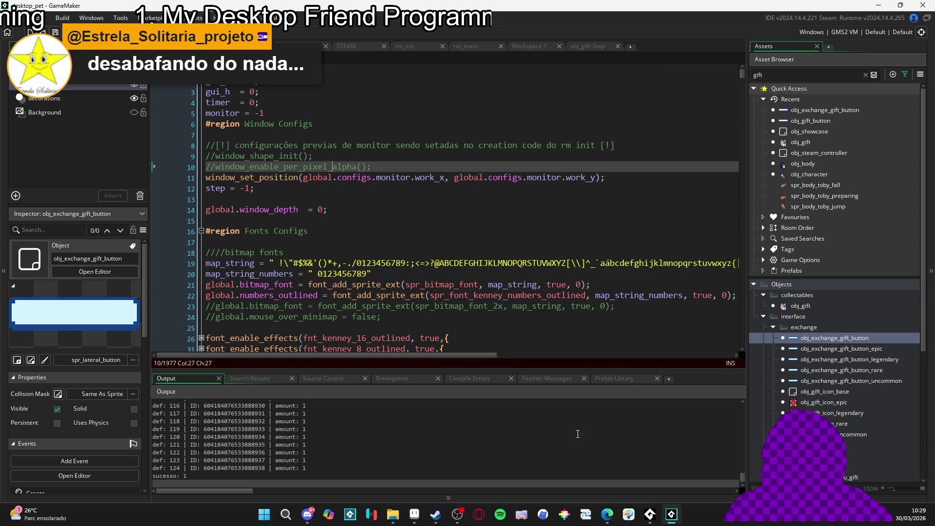
left_click(217, 166)
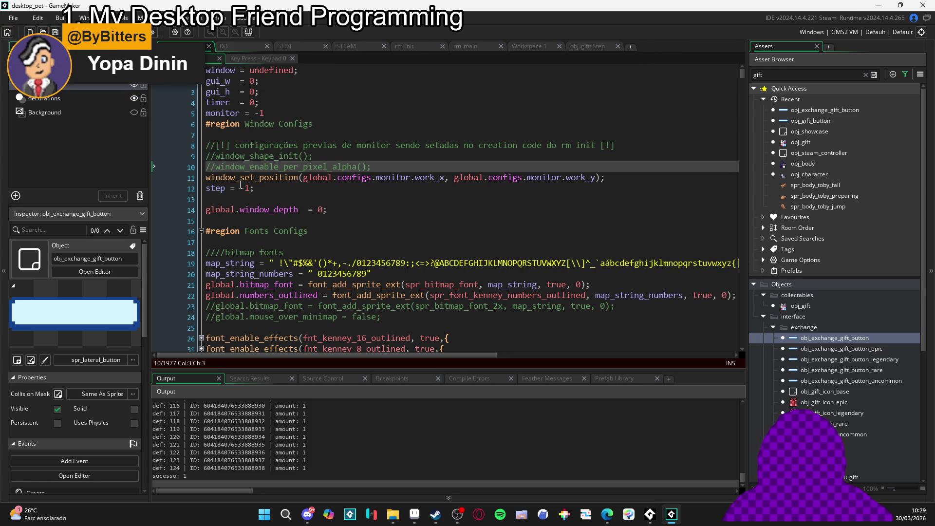
mouse_move(241, 179)
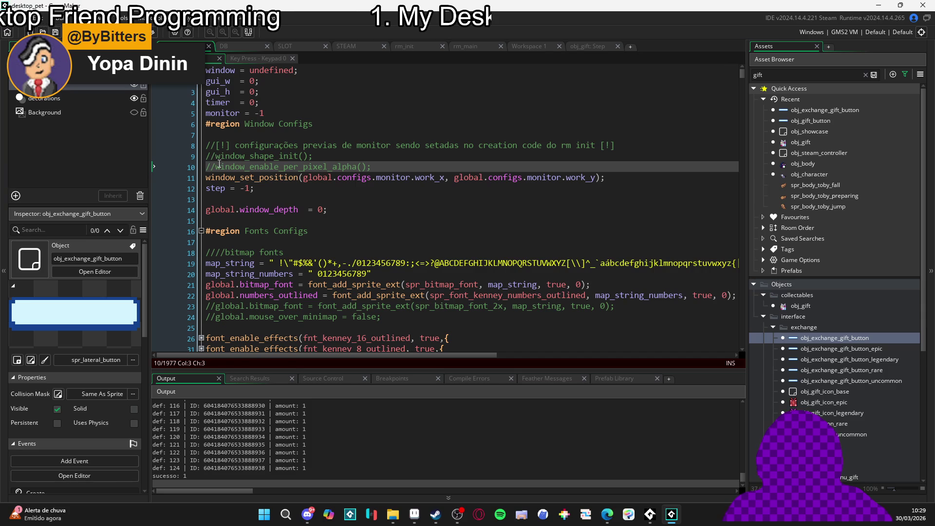
key("BackSpace")
key("BackSpace")
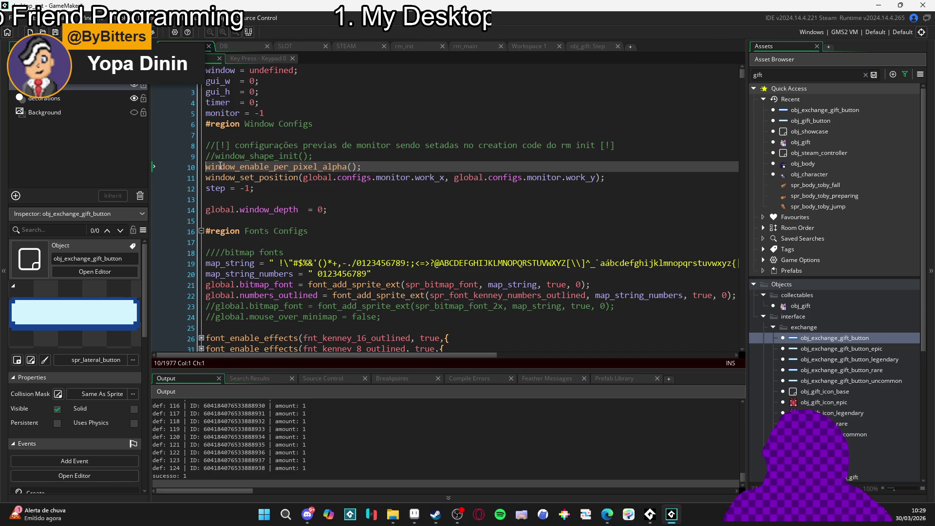
left_click(214, 157)
key("BackSpace")
key("BackSpace")
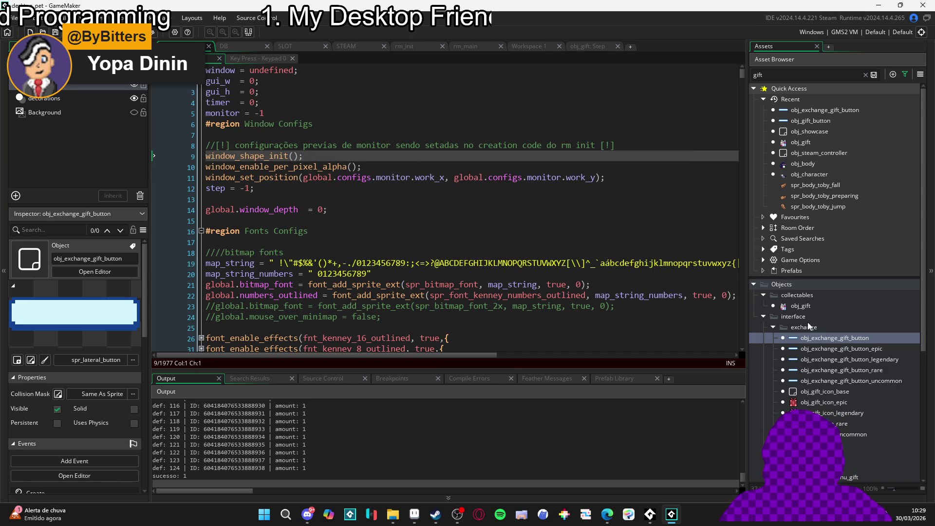
- Search 'rm' in the Asset Browser and select the rm_init room
scroll(808, 312, "down", 5)
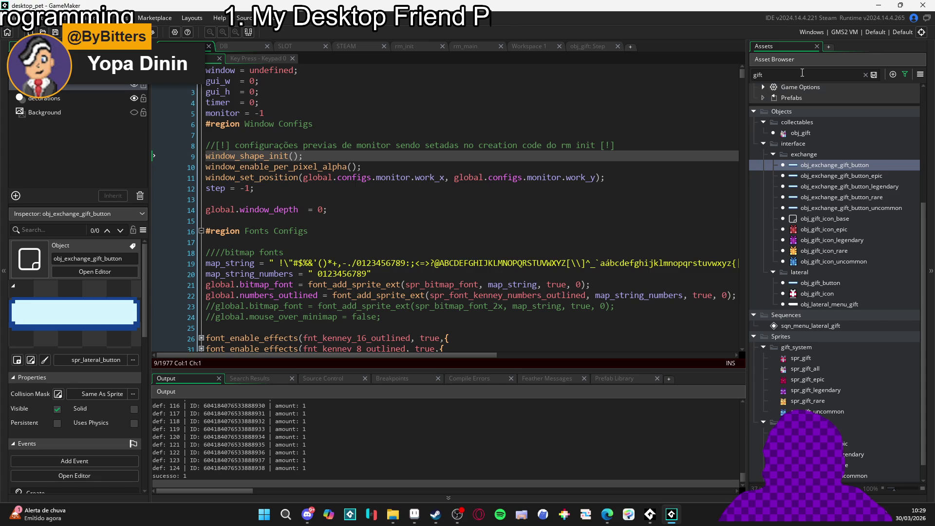
double_click(803, 74)
type("rm")
left_click(794, 295)
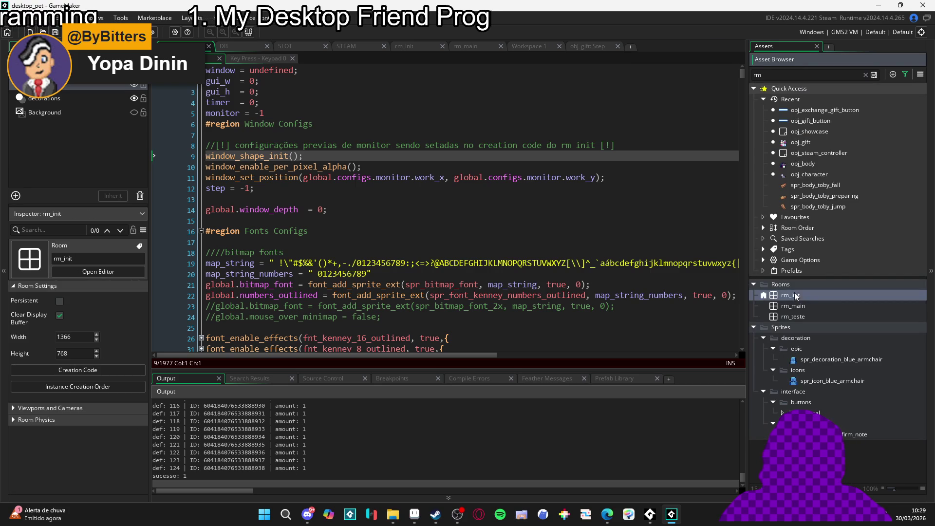
- Open rm_init's Creation Code, which loads configs.json, and briefly check the build target options
double_click(794, 295)
left_click(77, 371)
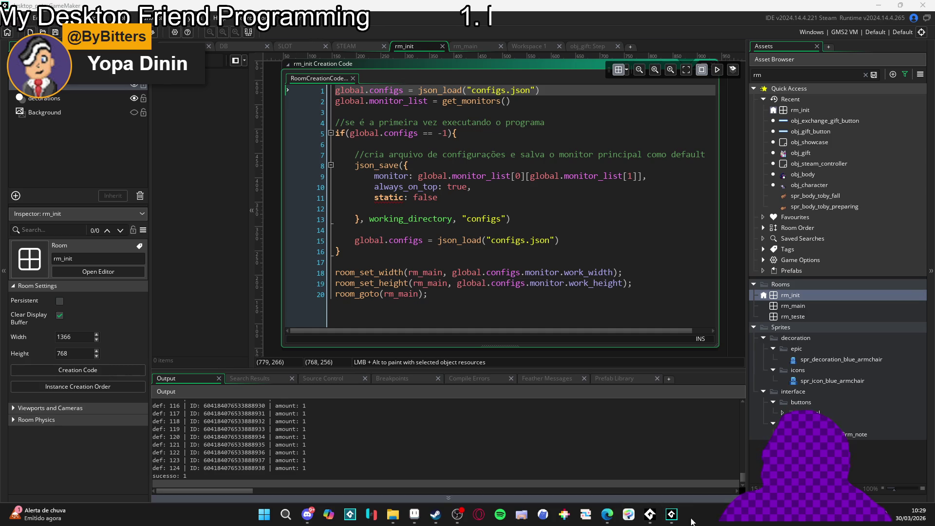
left_click(341, 263)
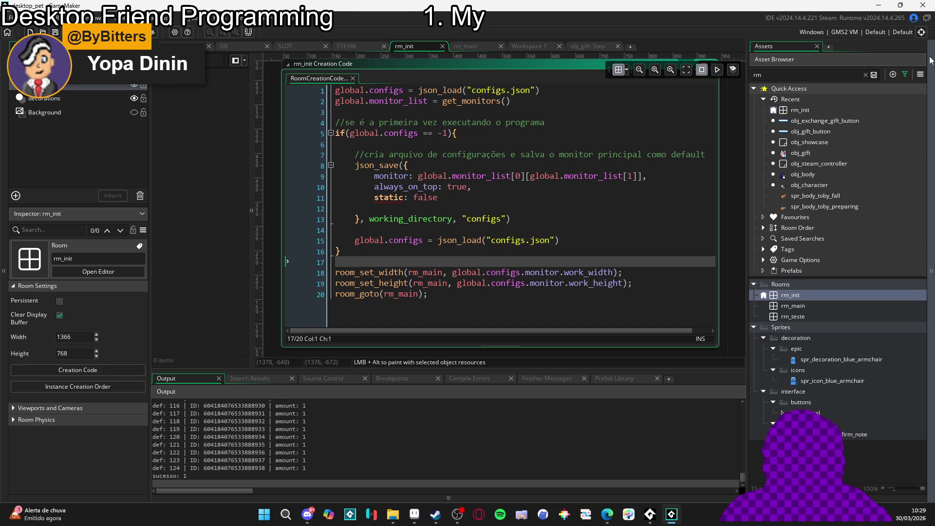
left_click(922, 33)
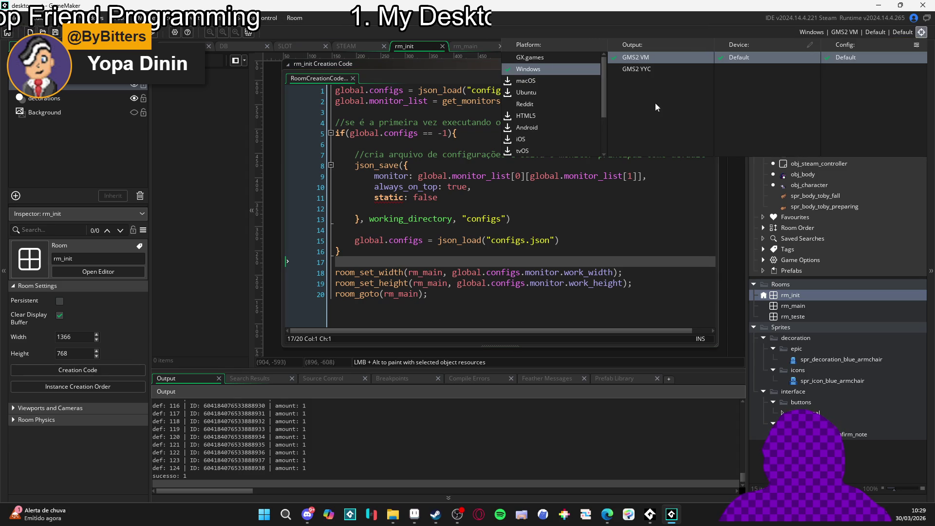
left_click(473, 209)
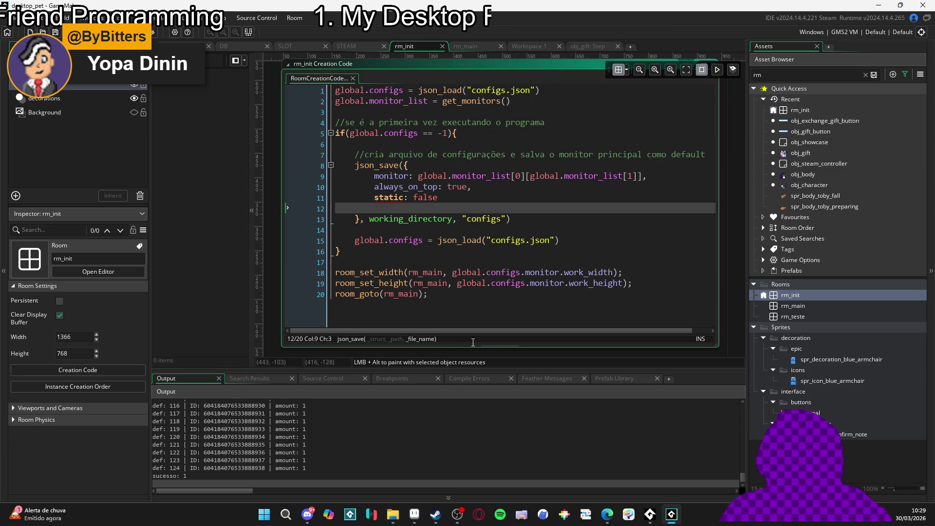
- Search 'git' in the Start menu and launch GitHub Desktop
left_click(269, 516)
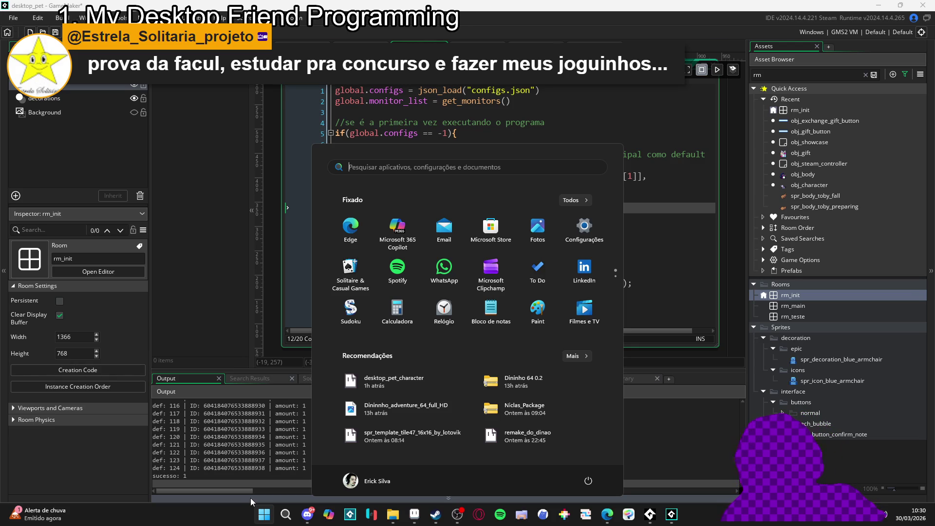
type("git")
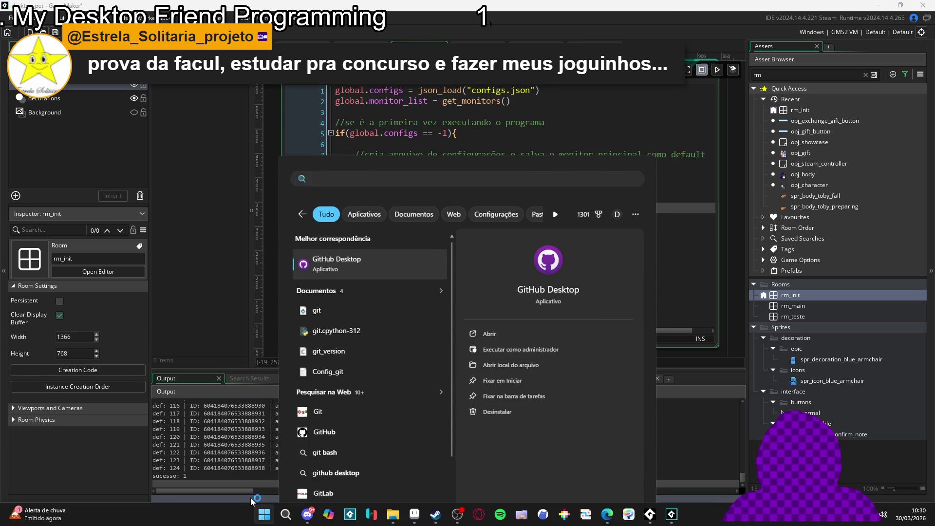
key("Return")
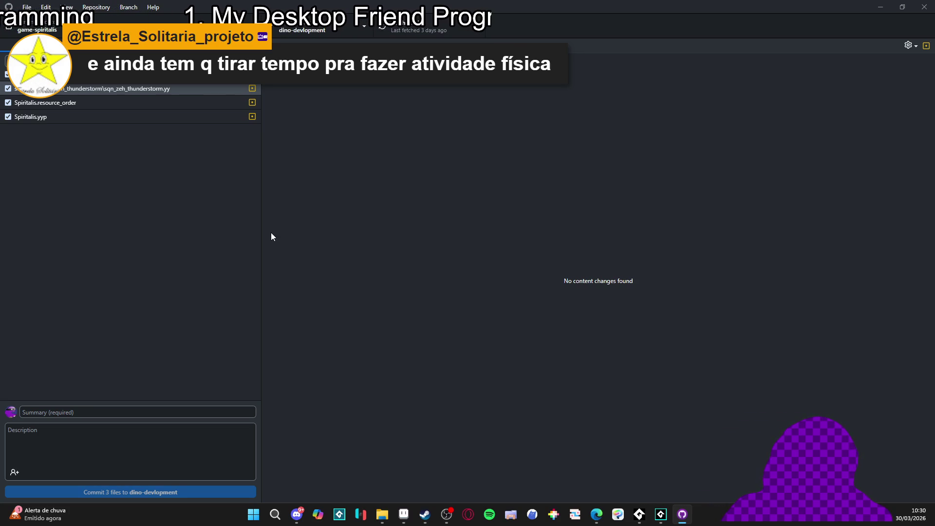
- Browse the Spiritalis.yyp, resource_order and sqn_zeh_thunderstorm.yy diffs, then switch to desktop_pet
left_click(98, 106)
left_click(113, 117)
left_click(108, 106)
left_click(139, 91)
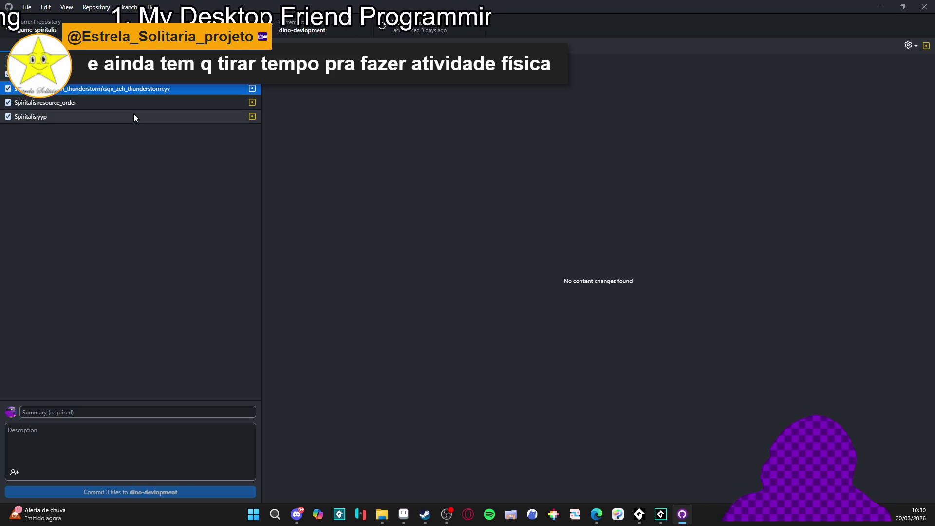
left_click(134, 117)
left_click(118, 102)
left_click(118, 91)
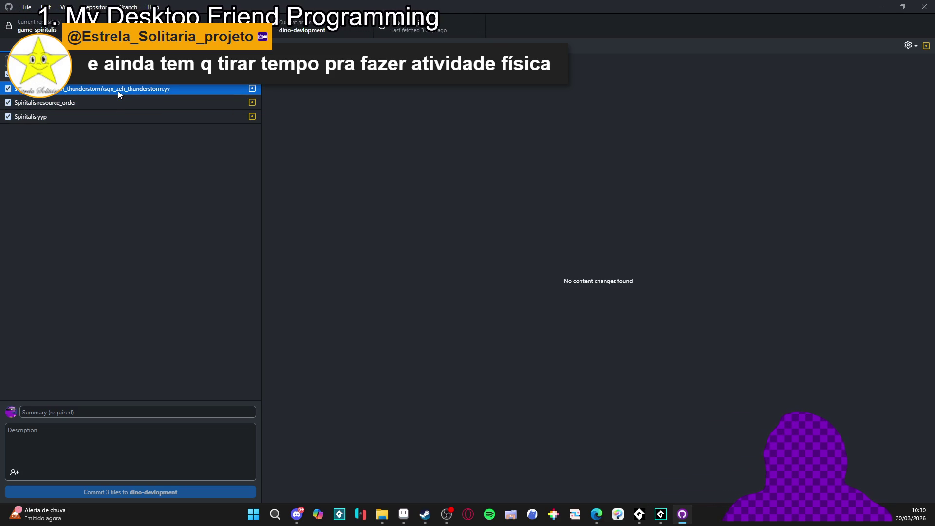
left_click(37, 27)
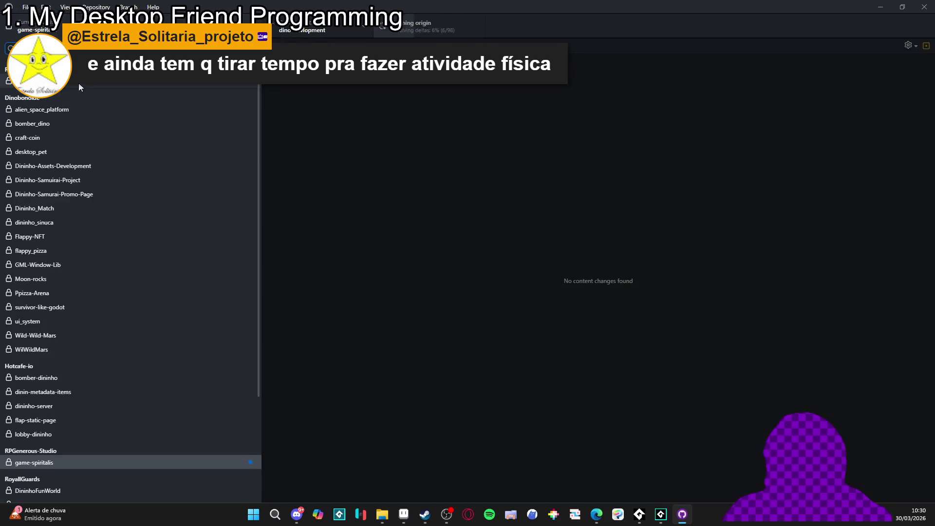
left_click(76, 86)
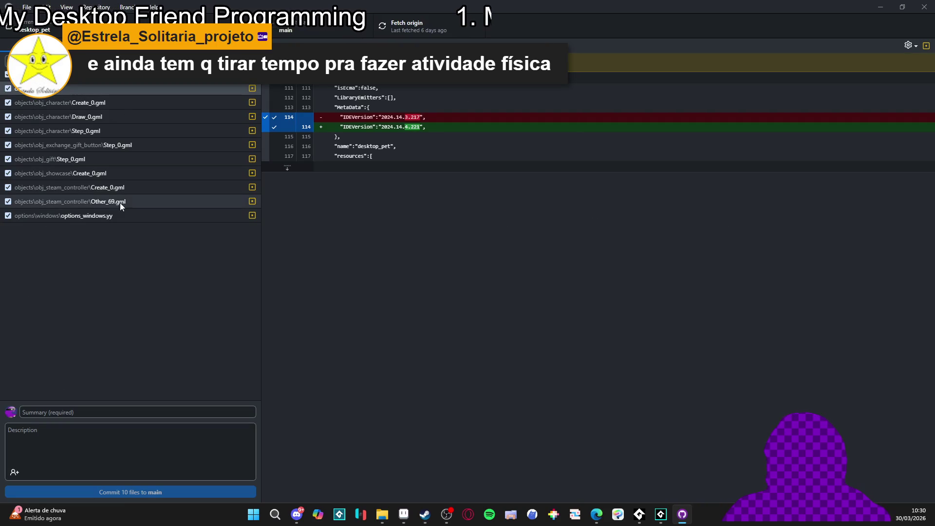
- Inspect the options_windows.yy, IDEVersion, and obj_character Create, Draw and Step diffs
left_click(108, 216)
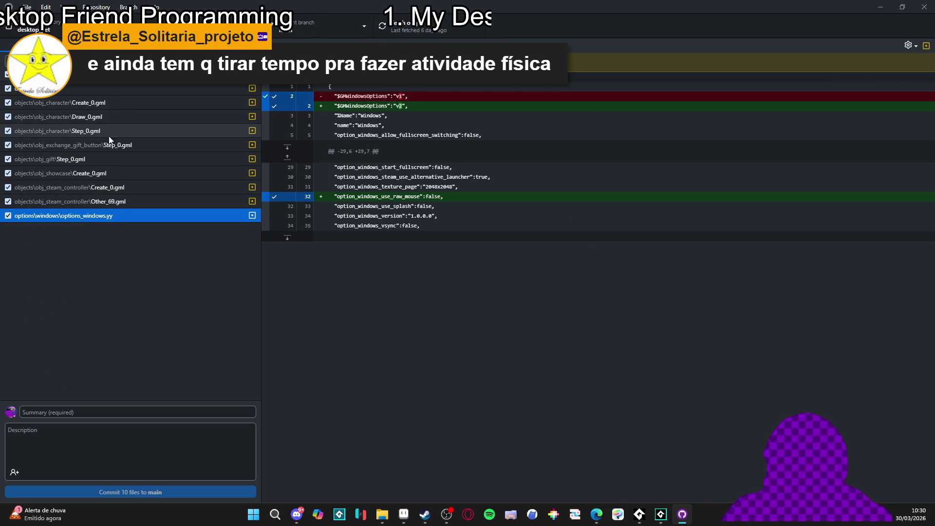
left_click(106, 103)
left_click(101, 90)
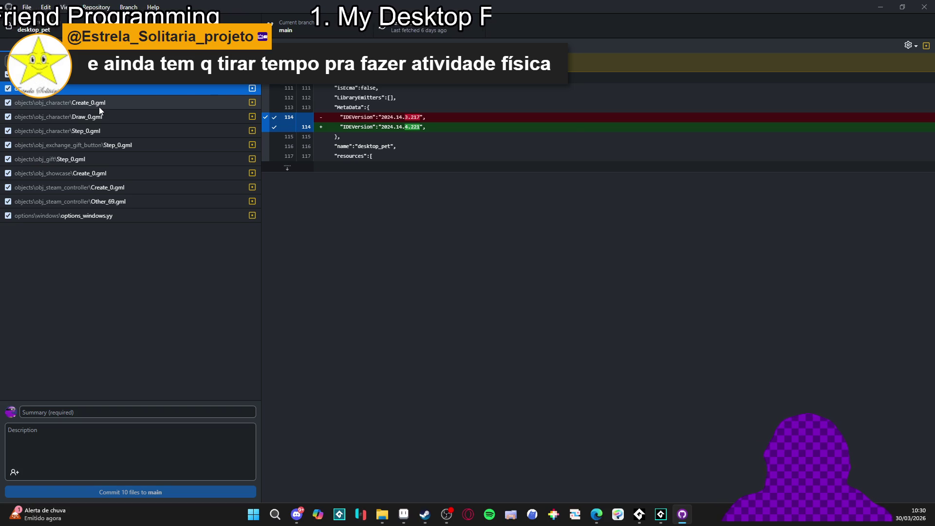
left_click(98, 107)
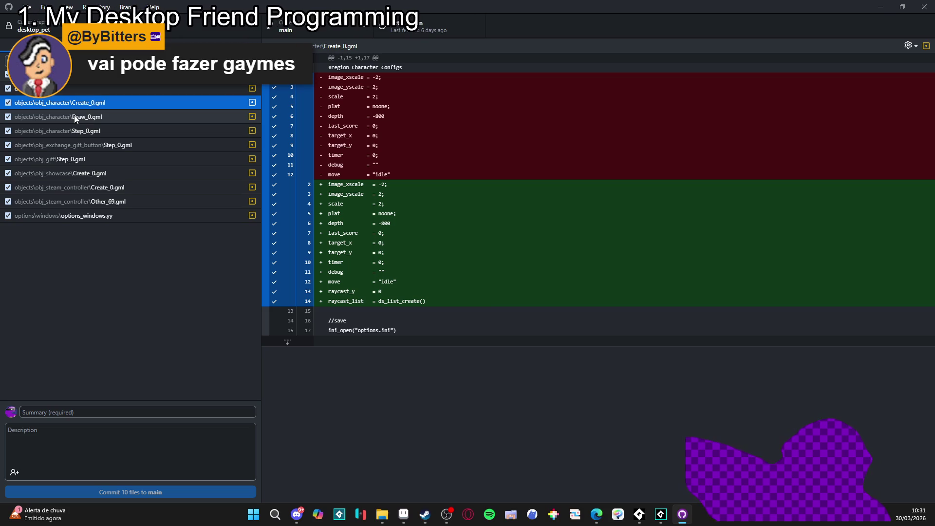
left_click(74, 117)
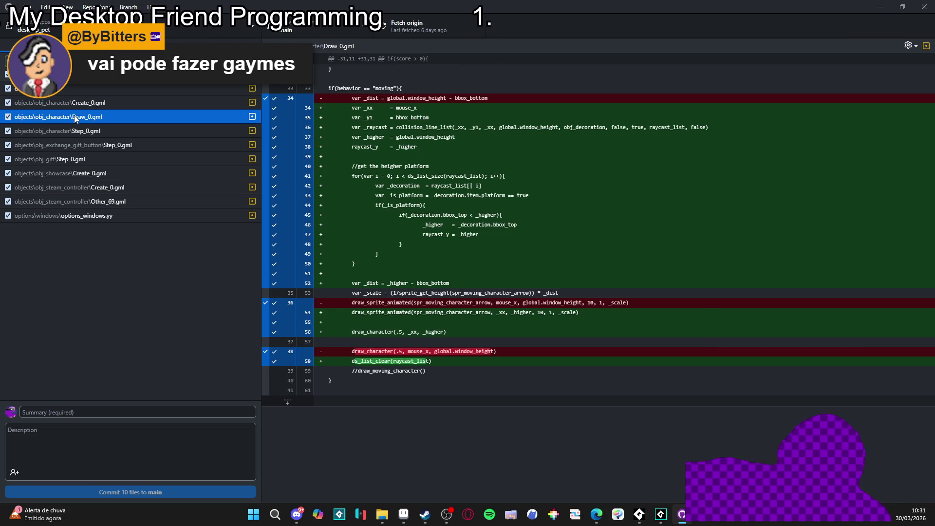
left_click(90, 131)
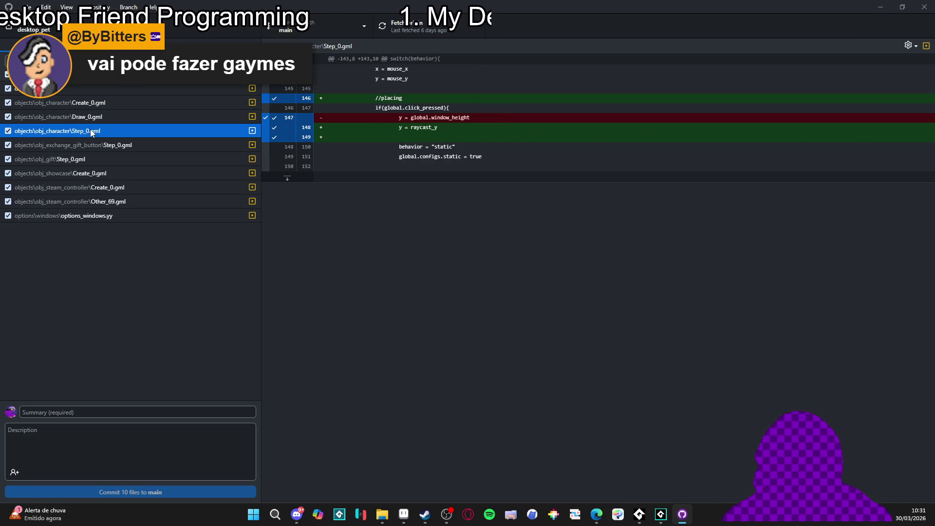
- Inspect the gift button, obj_gift, obj_showcase and obj_steam_controller diffs, ending on options_windows.yy
left_click(106, 145)
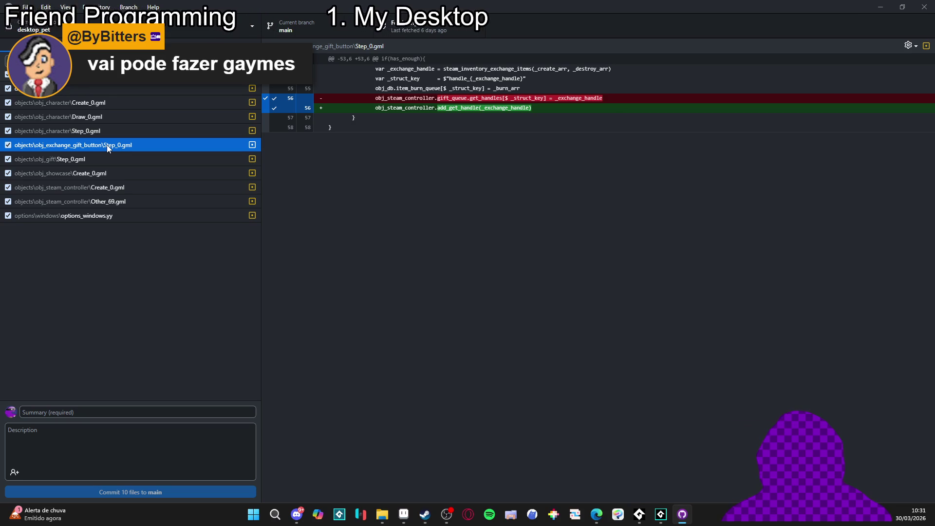
left_click(113, 157)
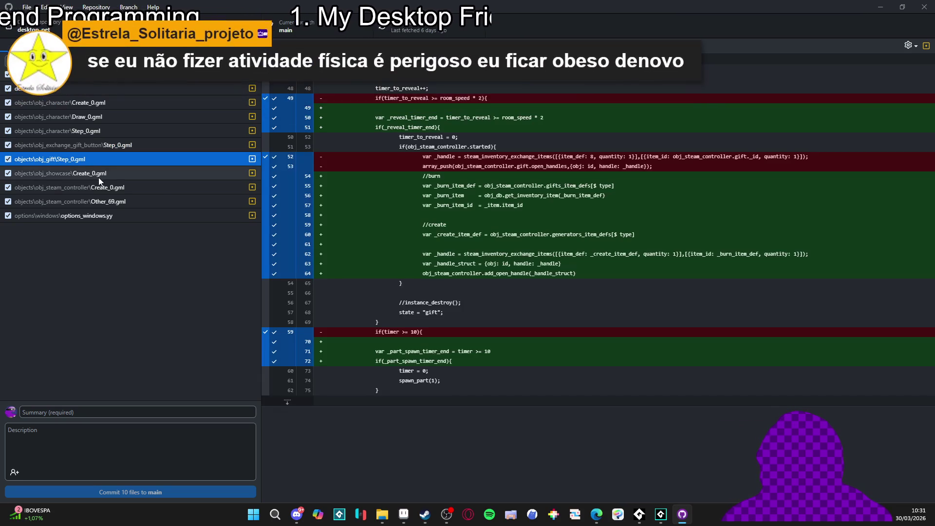
left_click(98, 176)
left_click(92, 190)
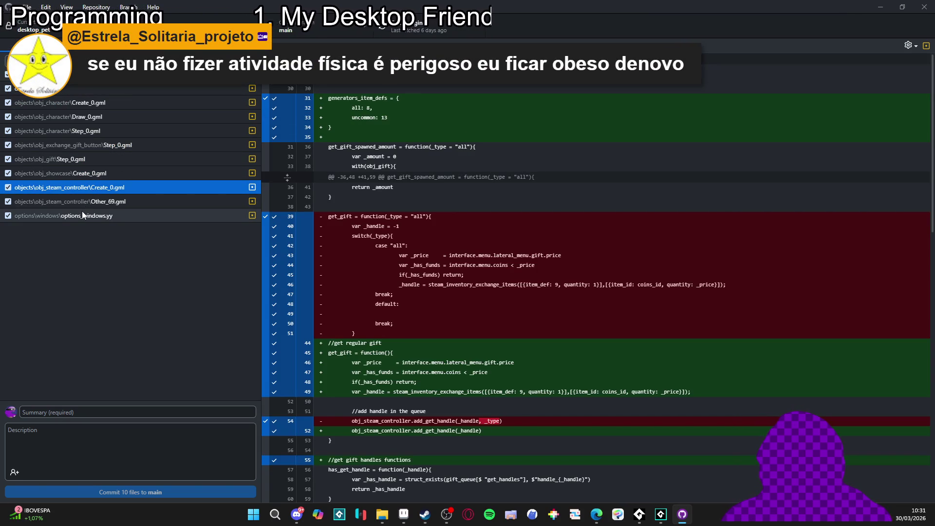
left_click(82, 213)
left_click(85, 198)
left_click(83, 218)
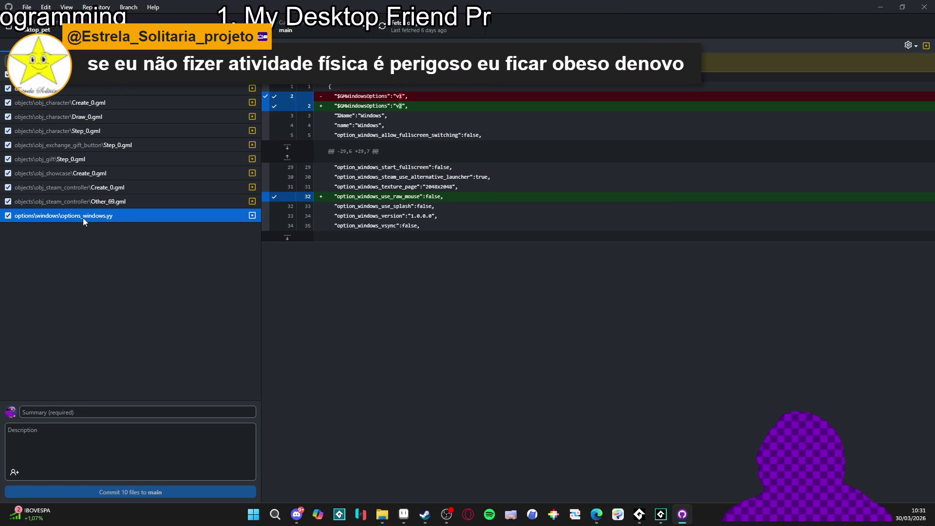
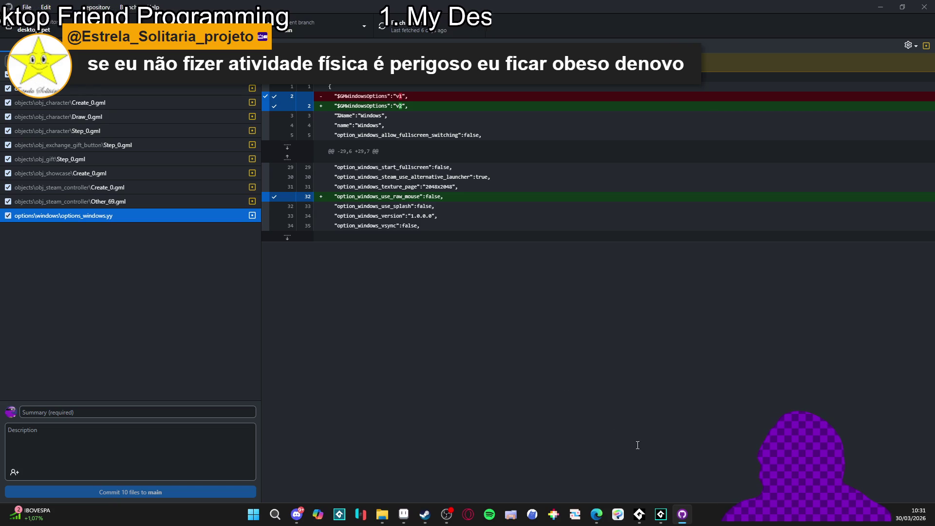
- Switch from GitHub Desktop back to the GameMaker desktop_pet project open on rm_init
left_click(656, 520)
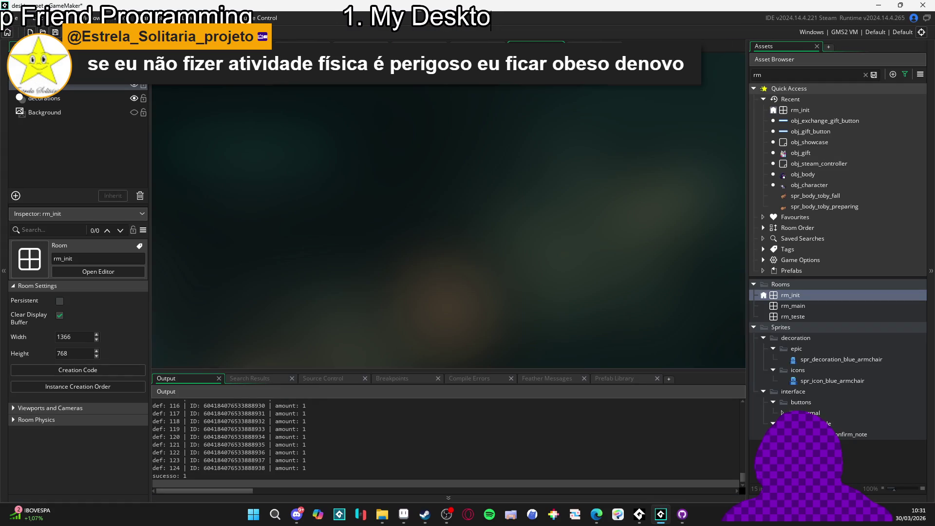
- Replace the Windows game description with 'My Desktop Friend' in Game Options and confirm
left_click(207, 133)
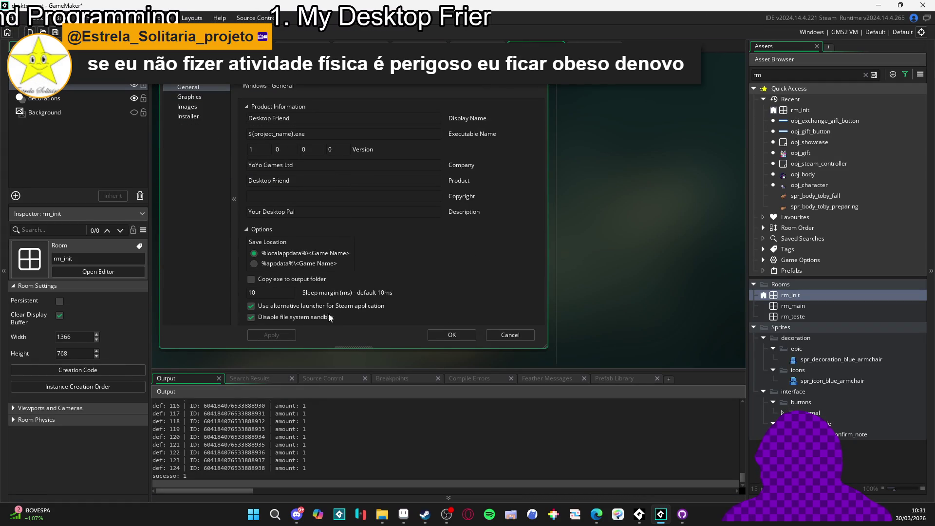
scroll(294, 309, "down", 1)
scroll(299, 305, "up", 1)
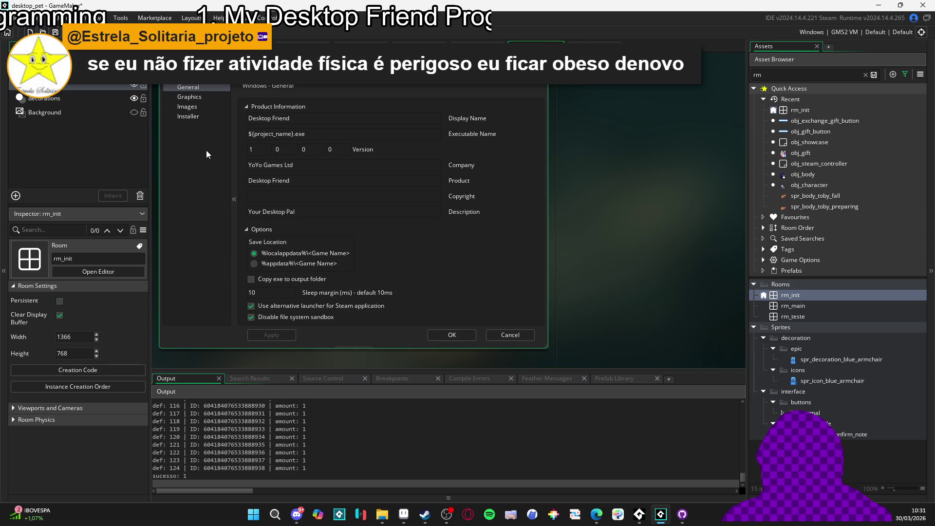
scroll(206, 151, "down", 1)
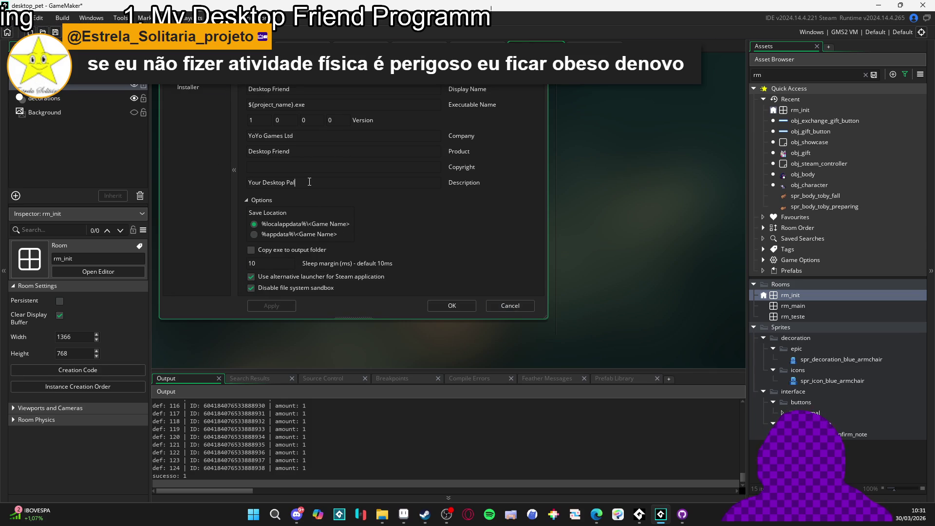
key("ctrl+a")
type("My Desktop Frien")
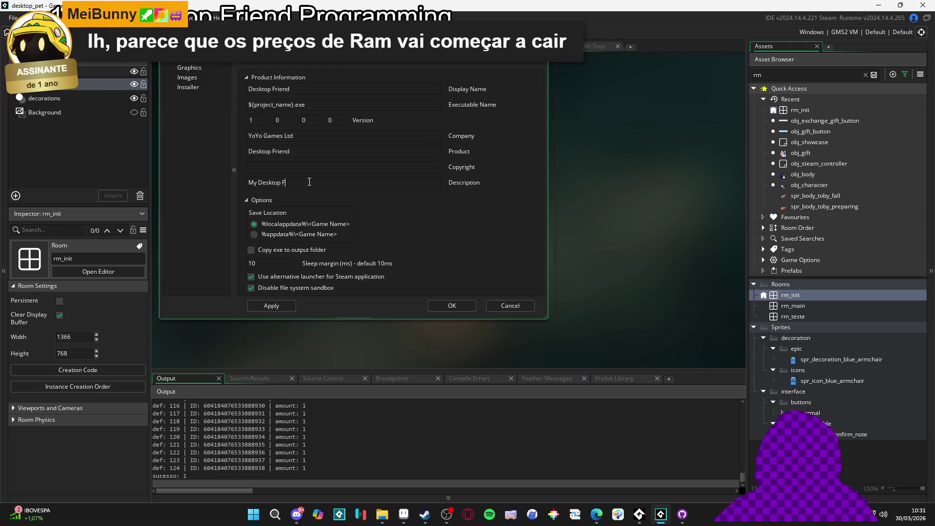
type("d")
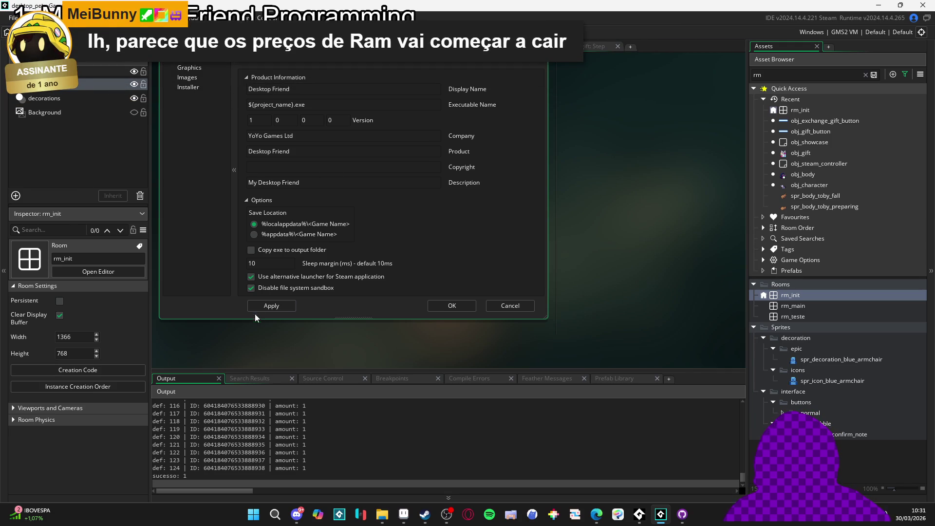
left_click(452, 306)
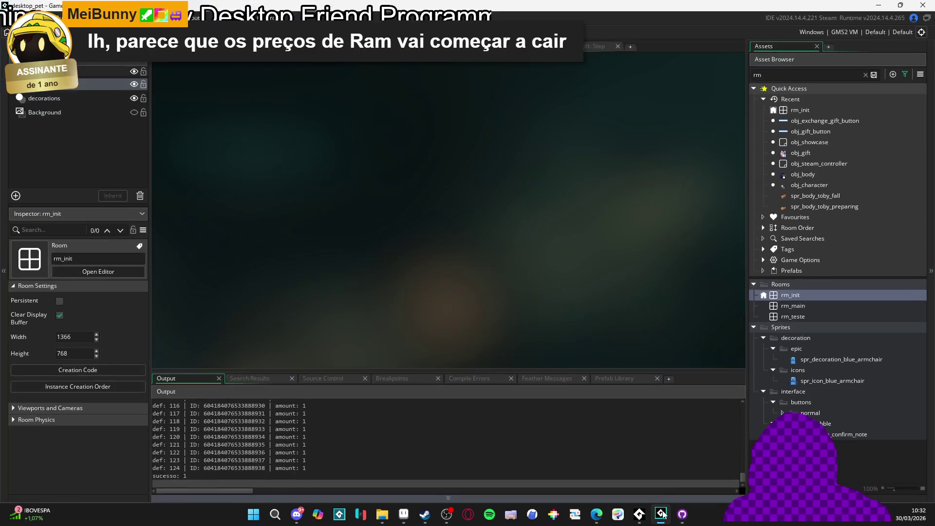
- Check the options_windows.yy diff shows 'My Desktop Friend' in GitHub Desktop, then return to GameMaker
left_click(663, 514)
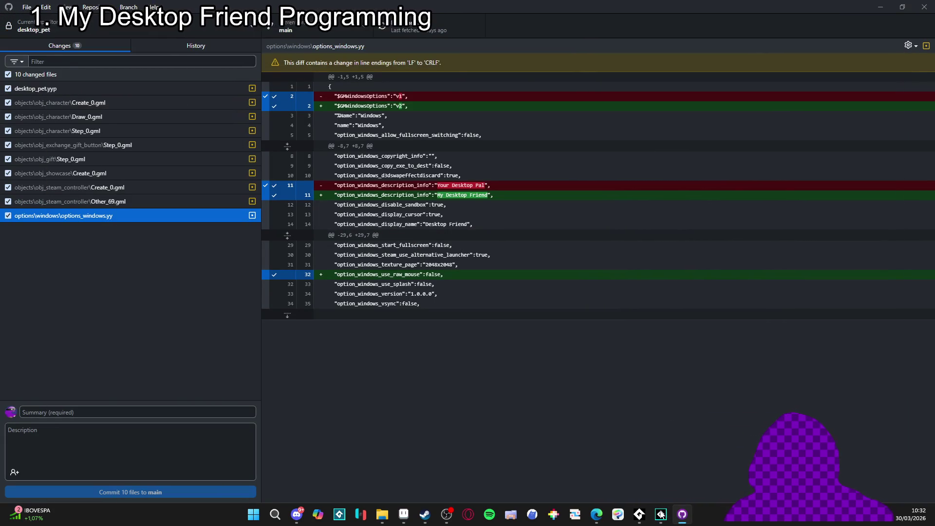
left_click(408, 279)
right_click(409, 279)
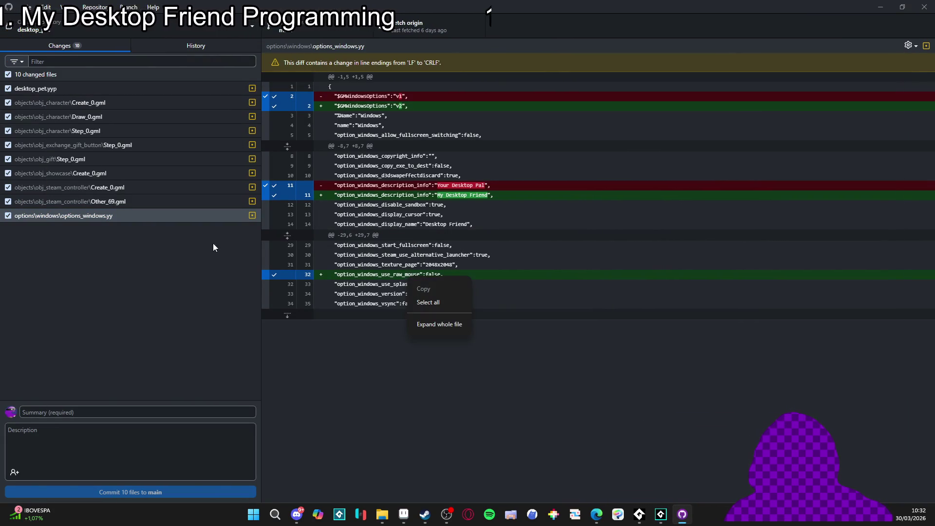
right_click(129, 216)
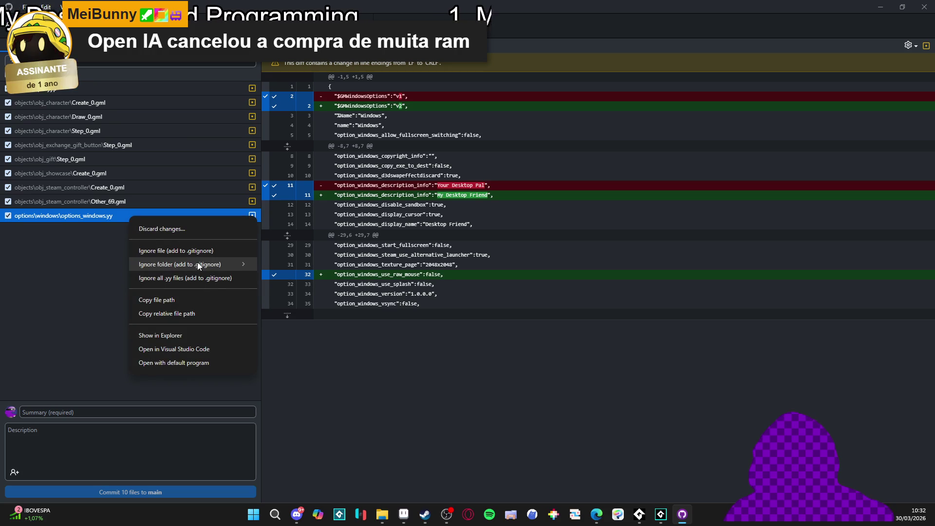
mouse_move(199, 265)
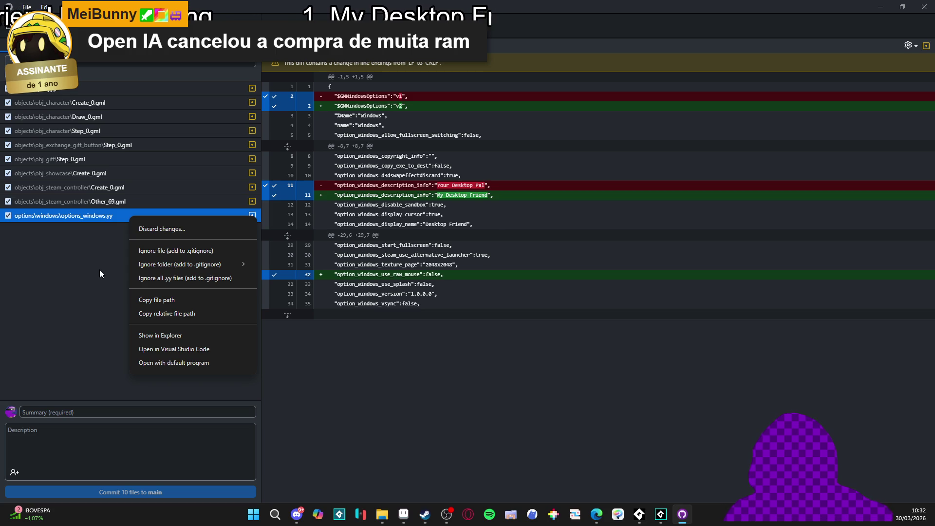
left_click(96, 332)
left_click(661, 513)
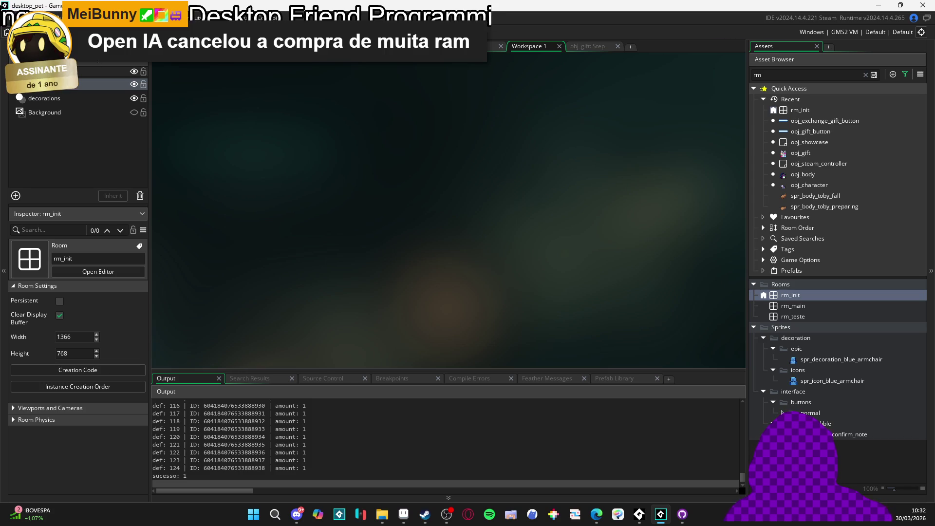
- Run the game, allow it through the firewall, view its Inventário menu, then close it
key("F5")
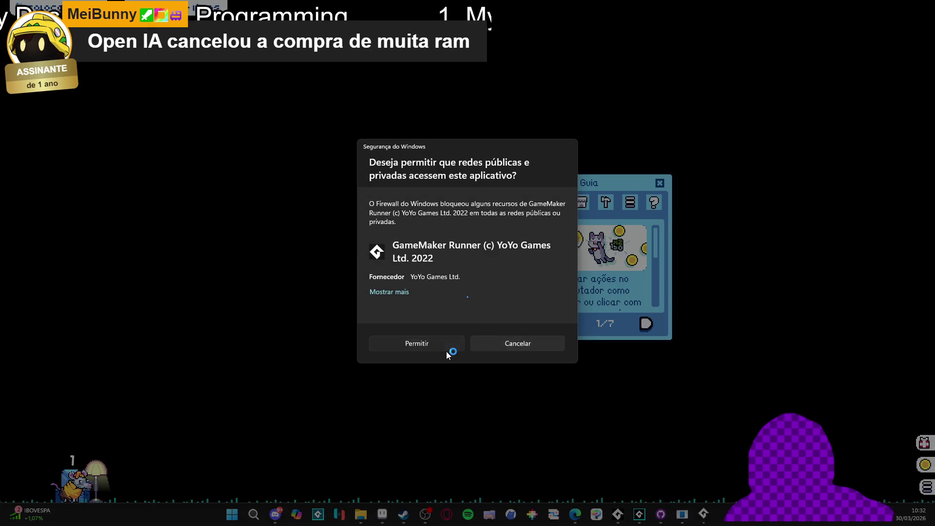
left_click(449, 348)
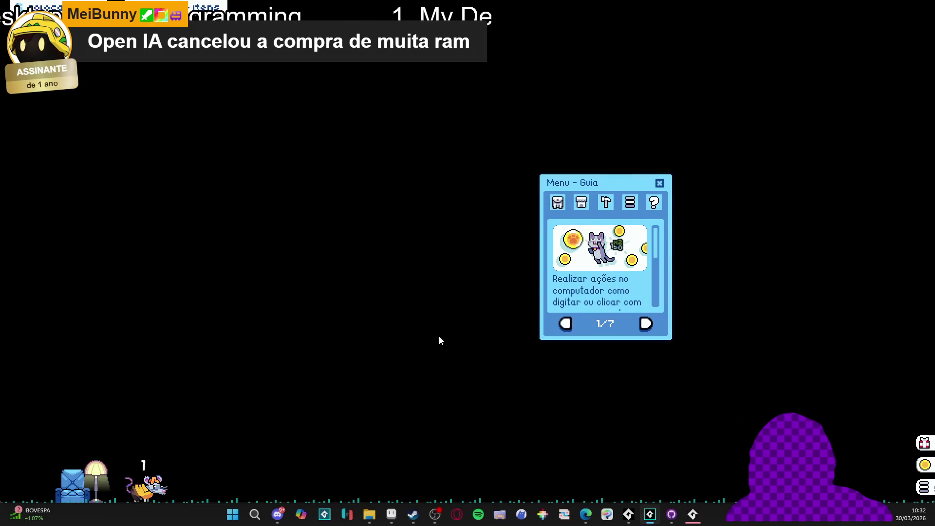
left_click(556, 207)
mouse_move(701, 515)
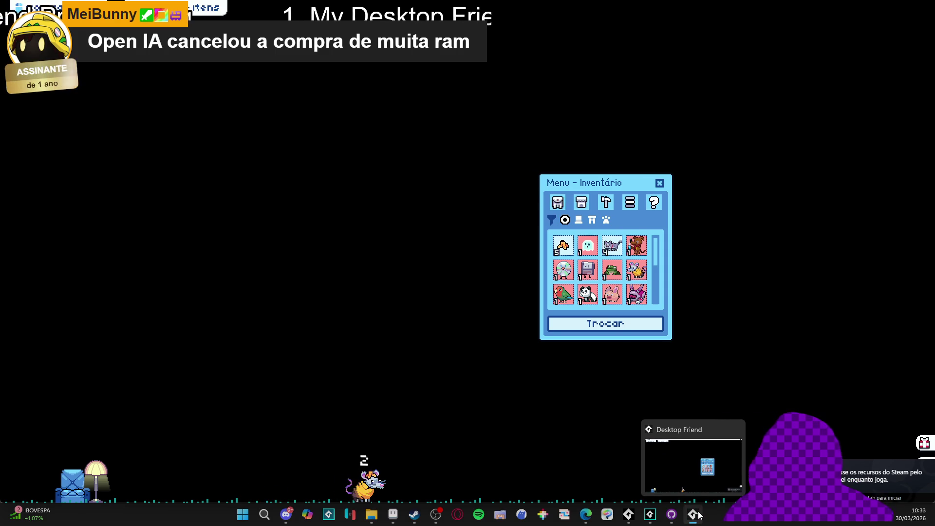
right_click(699, 515)
left_click(683, 486)
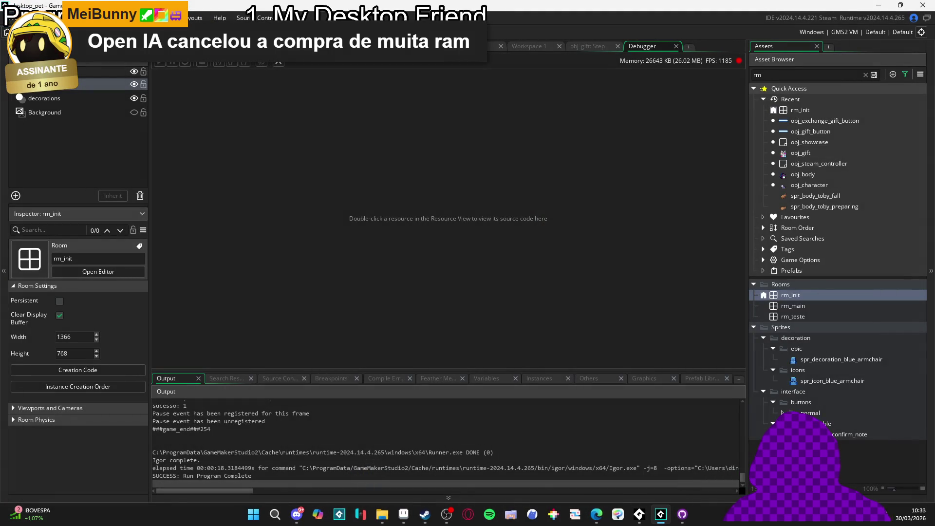
- Rebuild the game, bring up the Profile panel, then close GameMaker
key("F5")
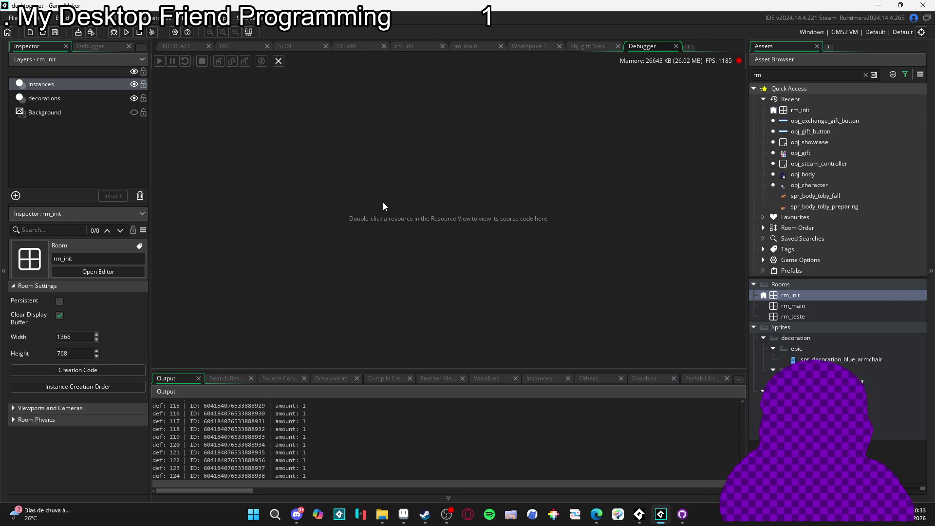
left_click(592, 384)
left_click(183, 401)
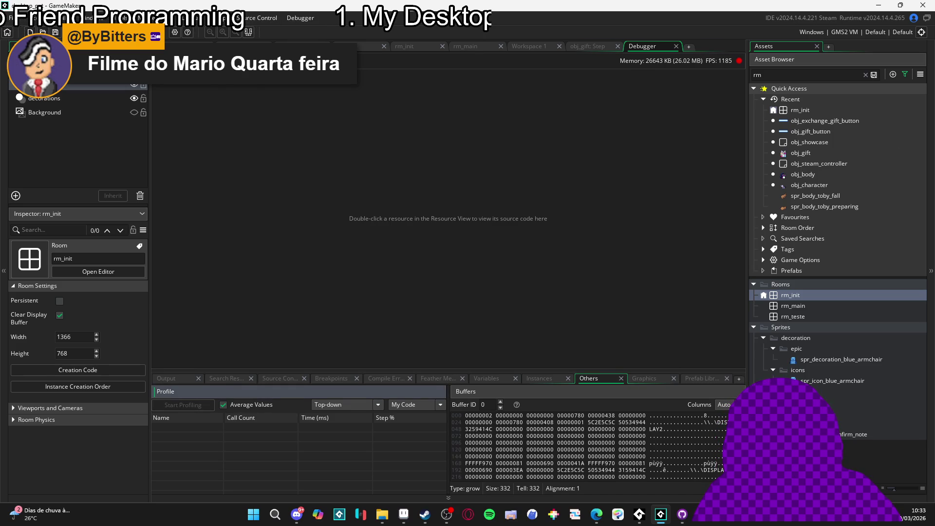
left_click(661, 514)
left_click(661, 514)
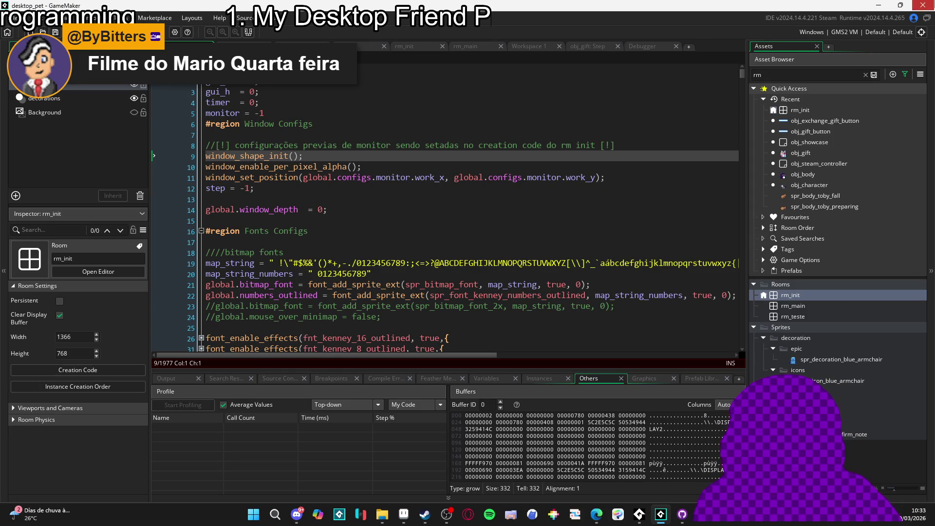
left_click(923, 4)
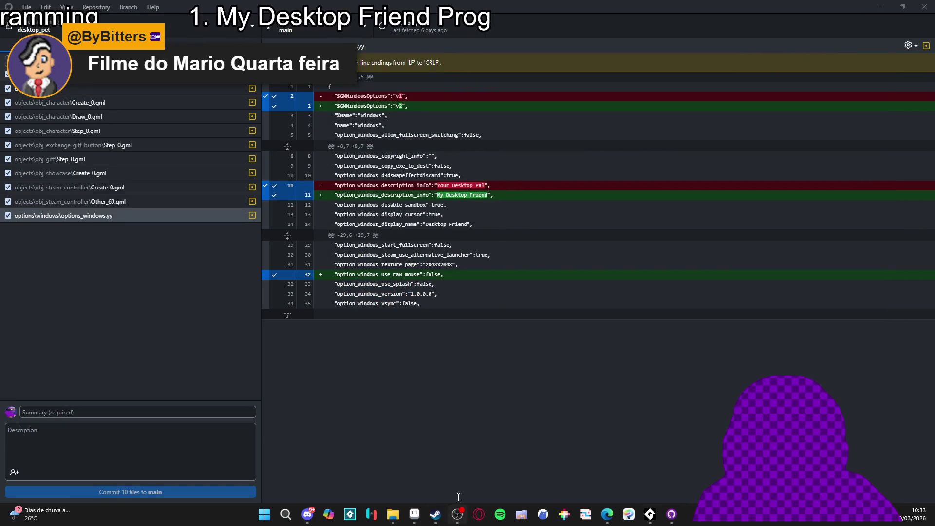
- Play My Desktop Friend from Steam, browse its Inventário, then close the game window
left_click(436, 515)
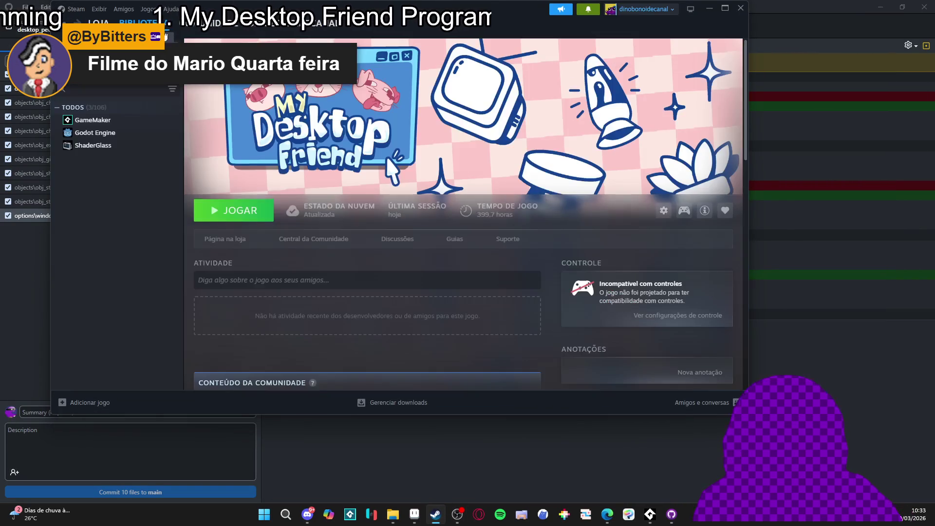
left_click(711, 10)
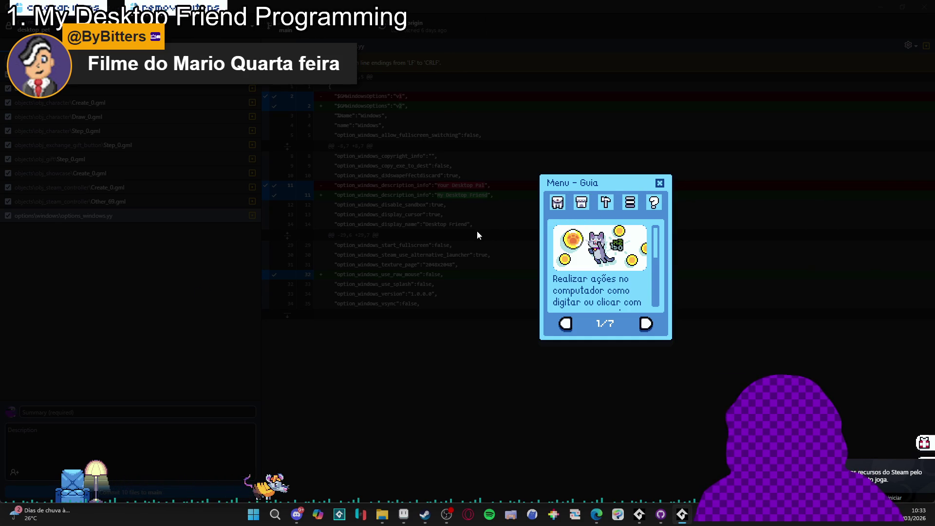
left_click(553, 206)
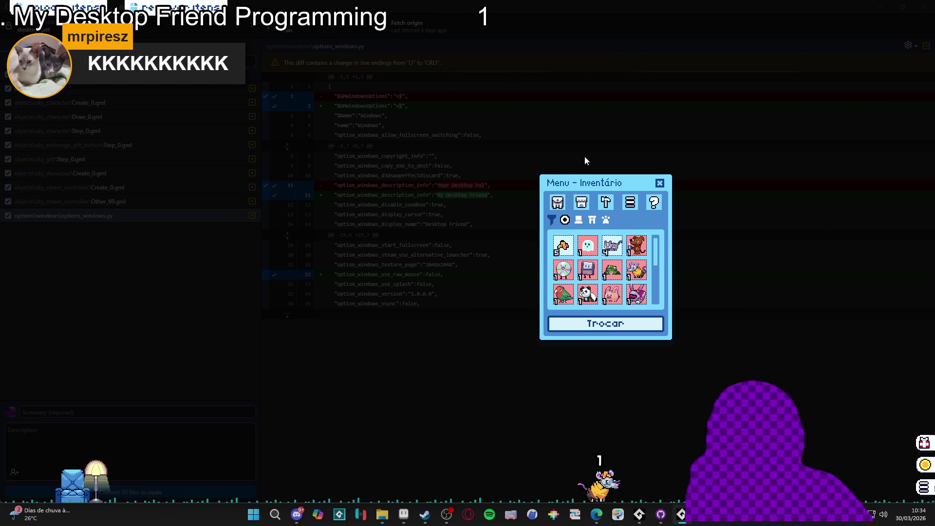
left_click(659, 183)
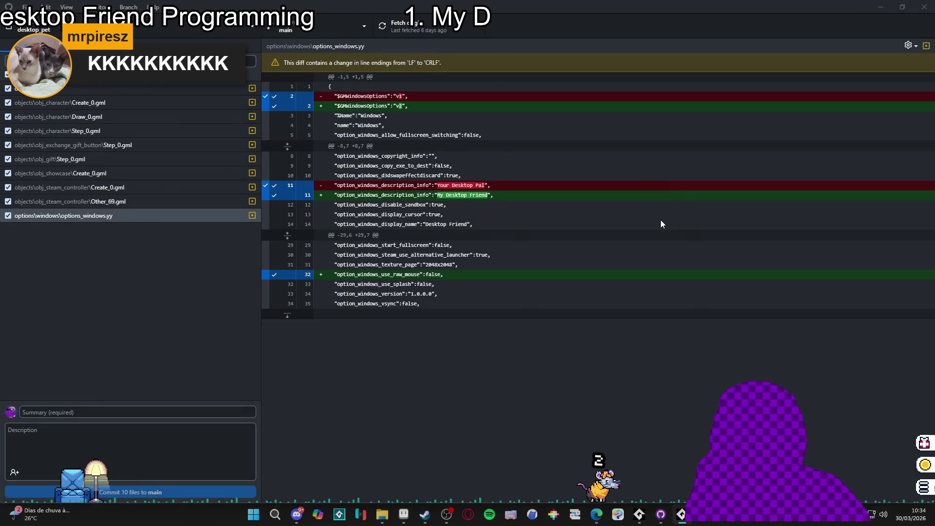
right_click(682, 514)
left_click(660, 489)
- Start GameMaker from the Steam library list
mouse_move(650, 513)
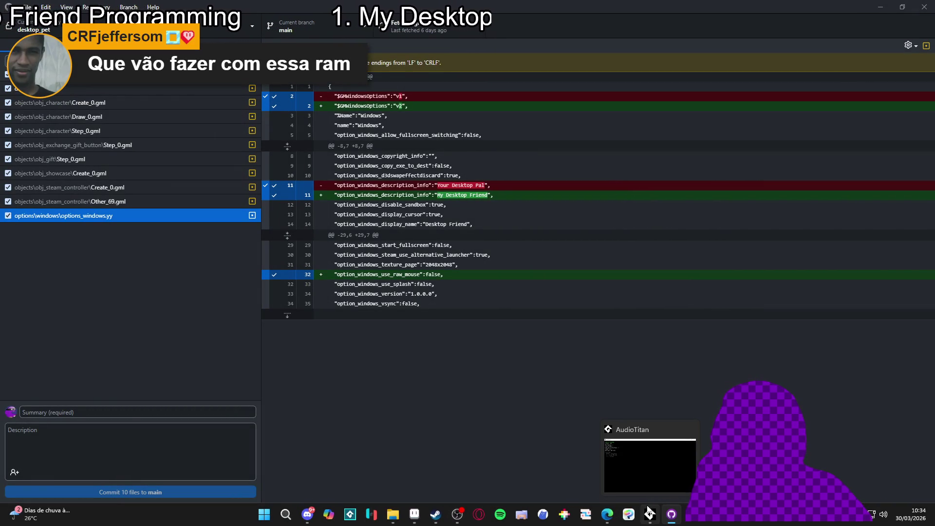
left_click(436, 515)
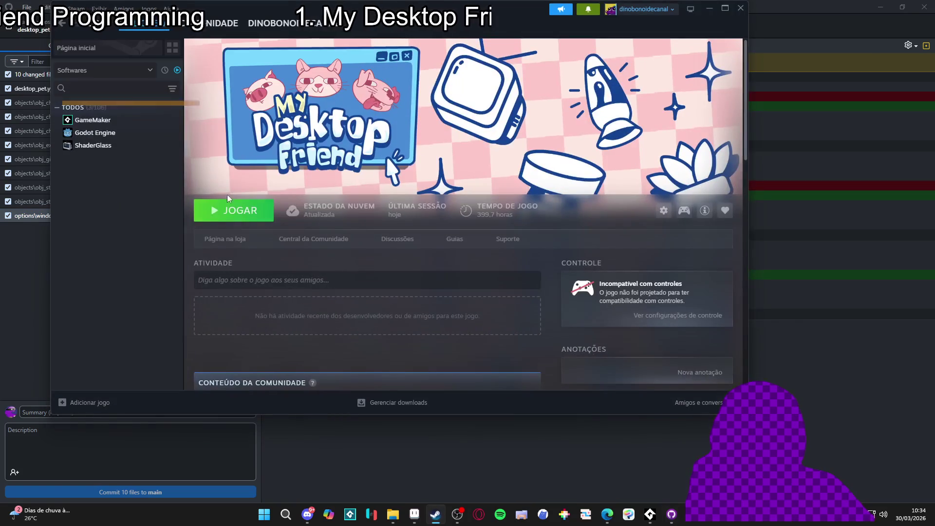
double_click(92, 120)
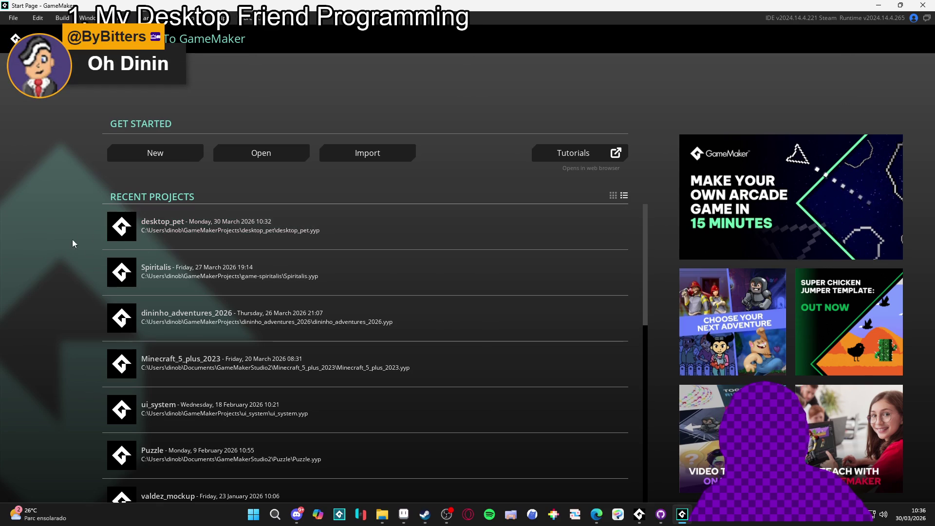
left_click(150, 227)
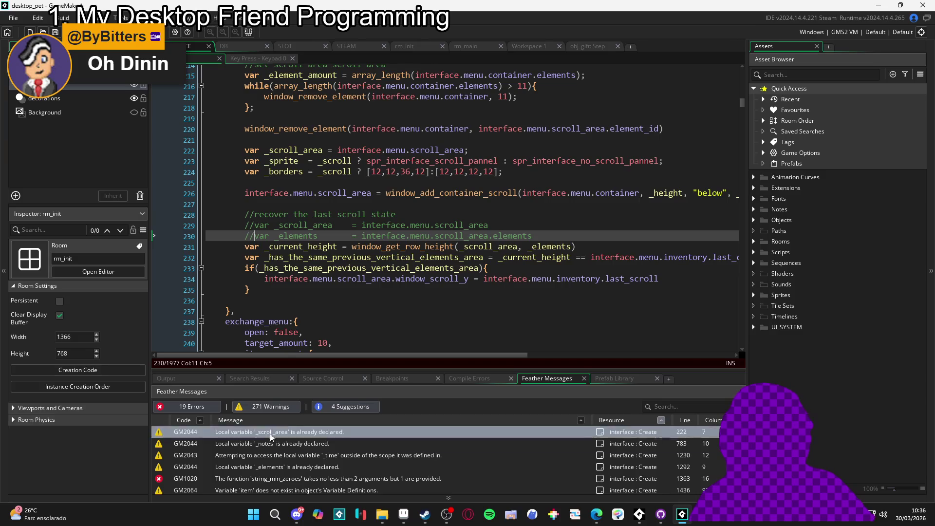
double_click(269, 443)
double_click(262, 456)
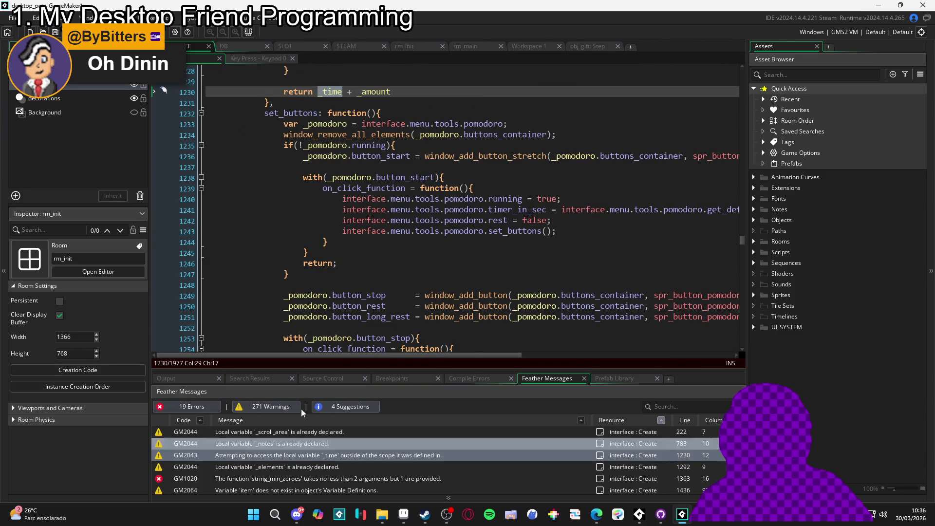
mouse_move(376, 305)
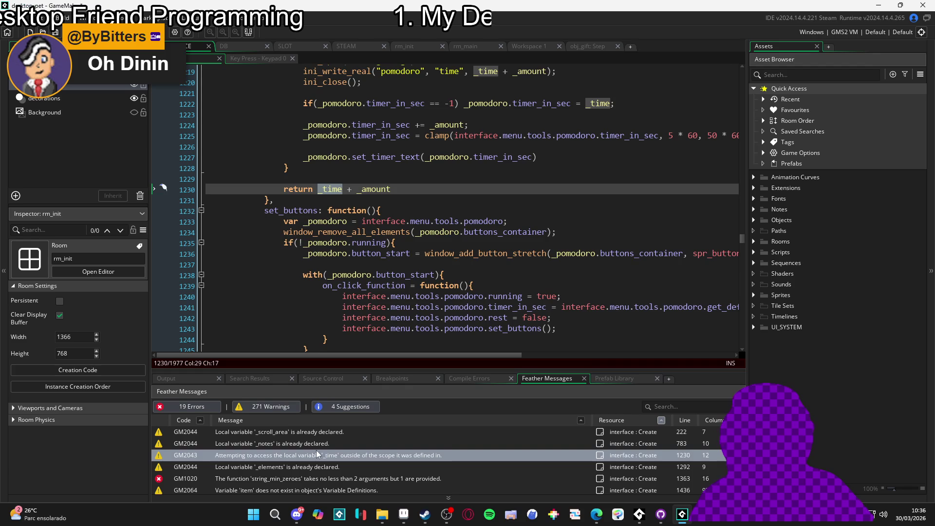
scroll(361, 258, "up", 5)
scroll(361, 257, "down", 3)
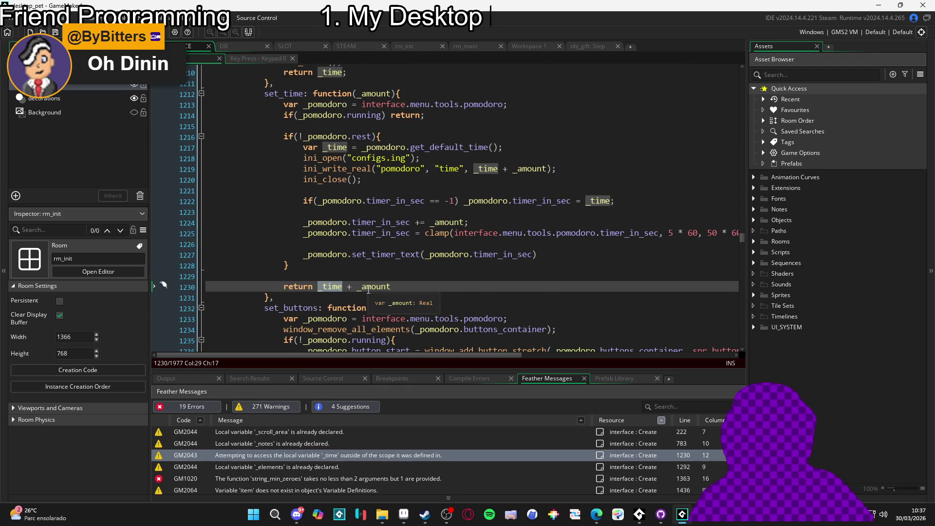
scroll(368, 290, "up", 1)
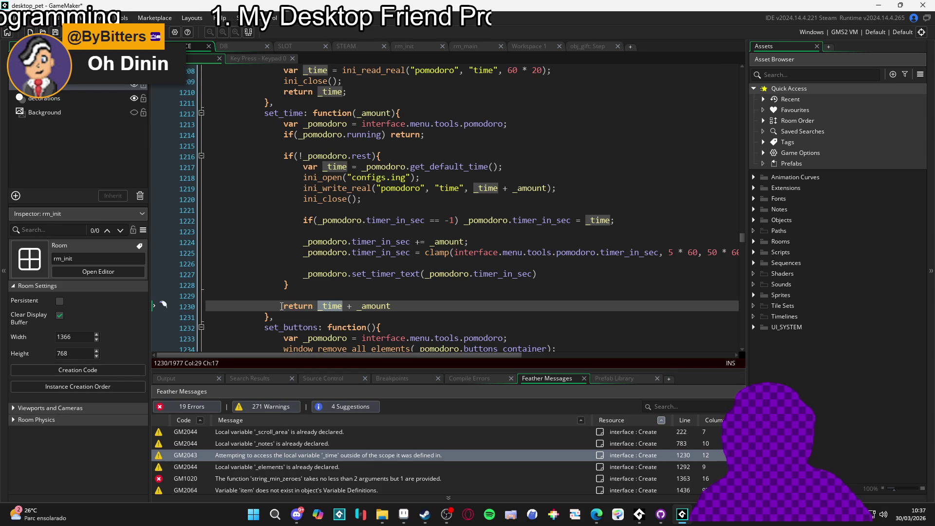
left_click_drag(281, 306, 377, 310)
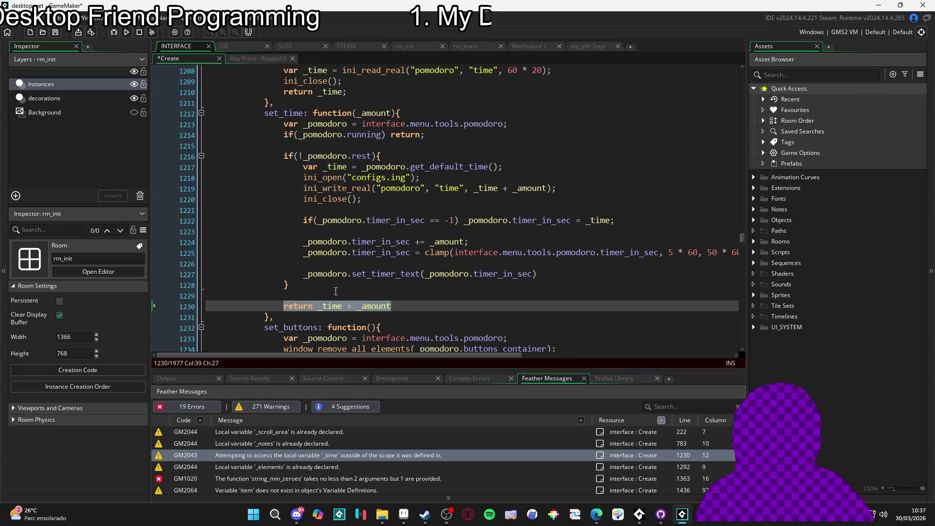
- Restore the accidentally deleted return line with undo
key("BackSpace")
left_click(290, 283)
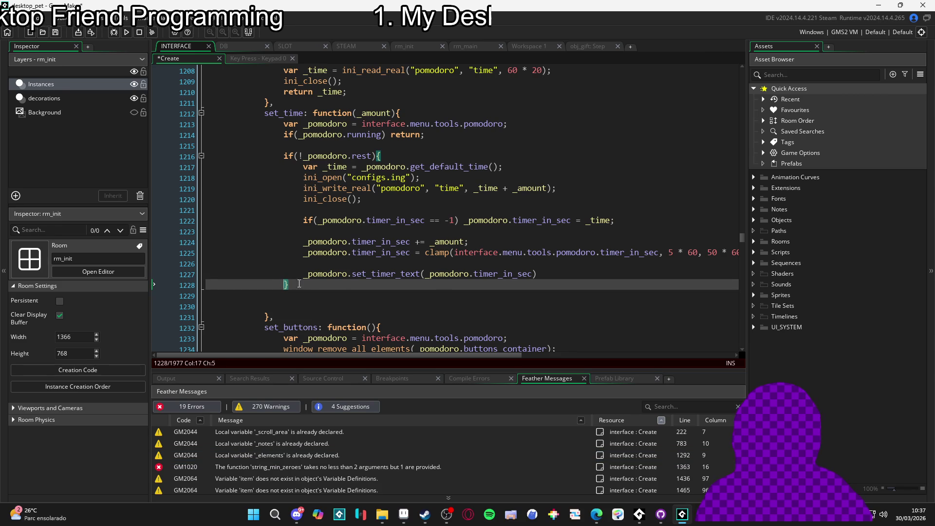
key("ctrl+z")
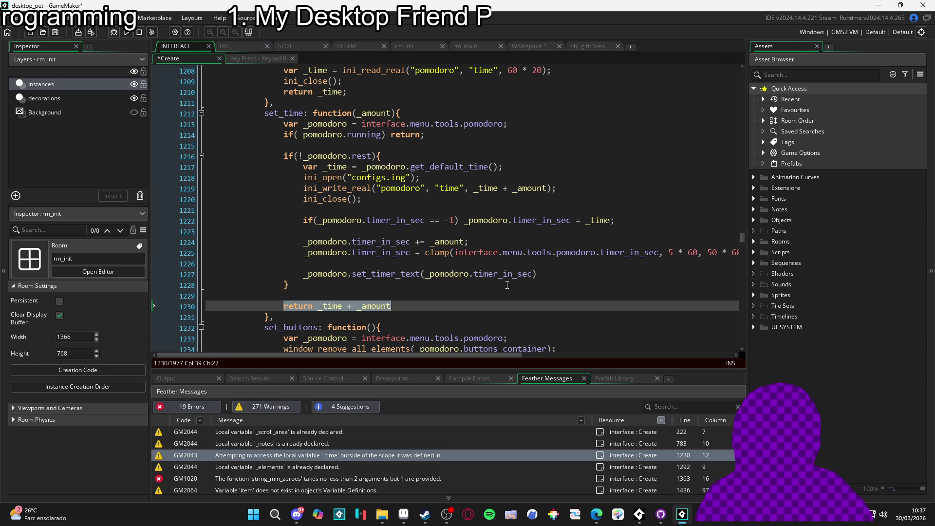
left_click(370, 307)
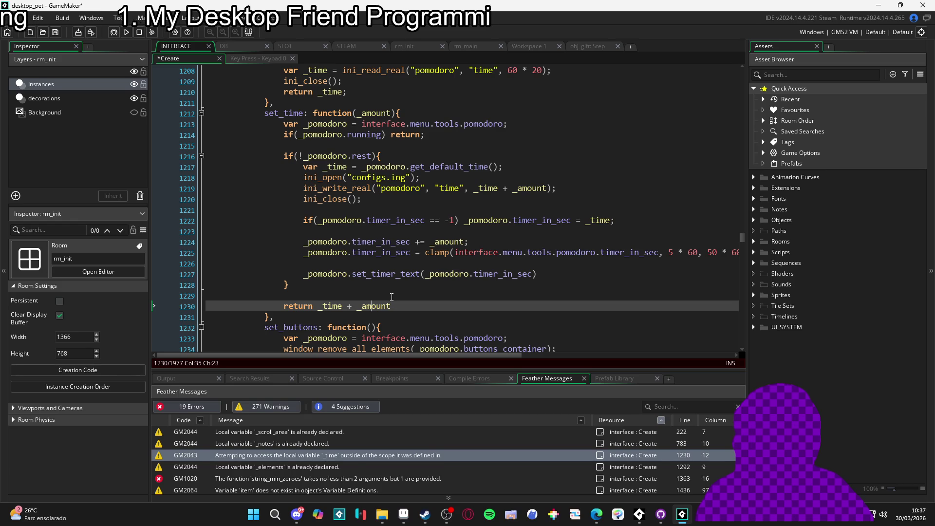
- Delete the redundant 'var _elements = [];' line 1290 flagged as already declared
scroll(391, 296, "down", 1)
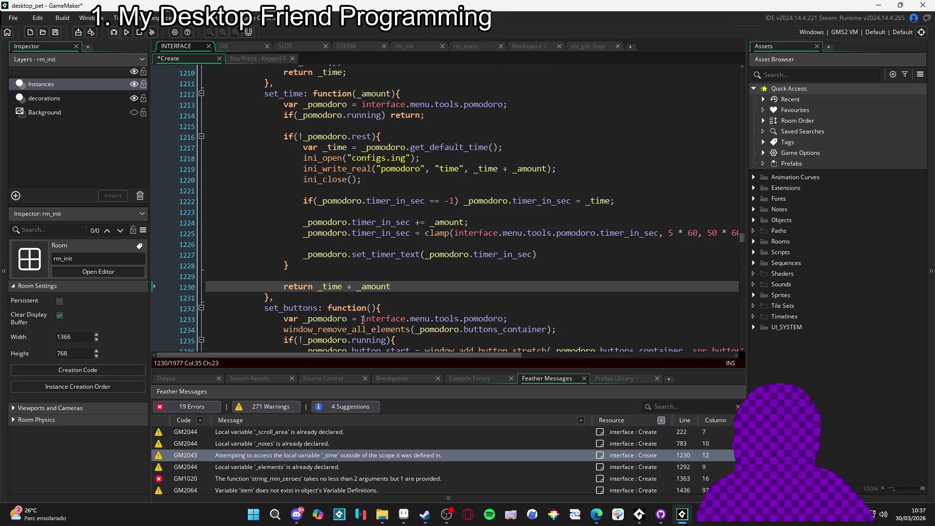
left_click(320, 467)
double_click(320, 467)
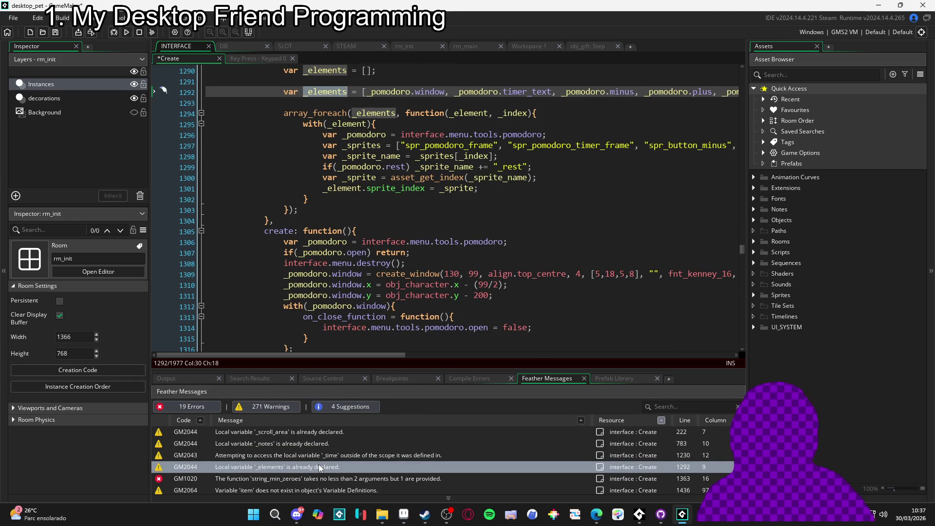
scroll(337, 158, "up", 2)
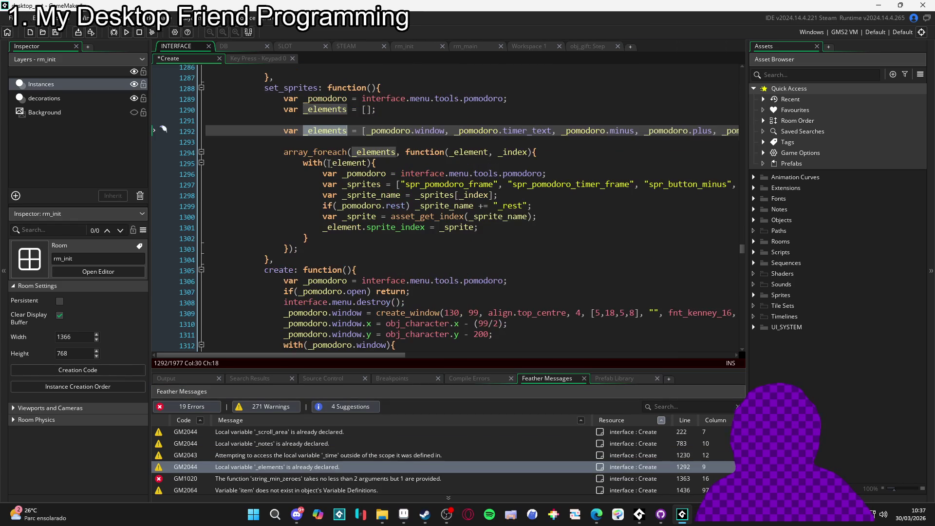
left_click(380, 109)
key("Down")
key("shift+Up")
key("shift+Left")
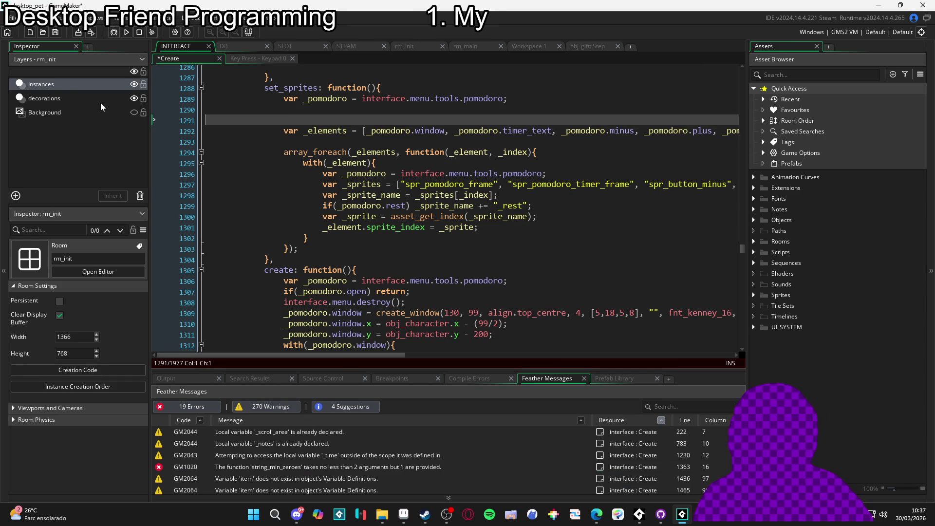
key("BackSpace")
- Remove 'var' from line 783 so _notes is reassigned instead of redeclared
left_click(295, 442)
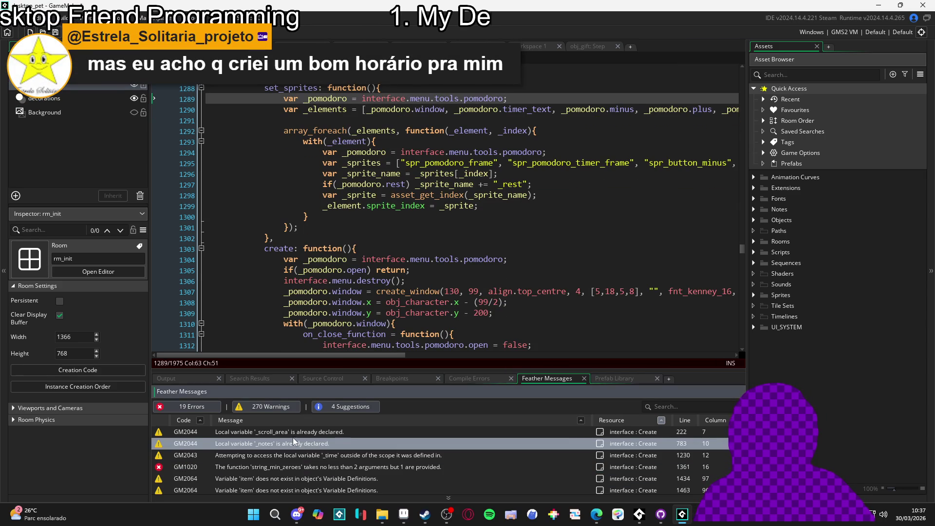
double_click(292, 444)
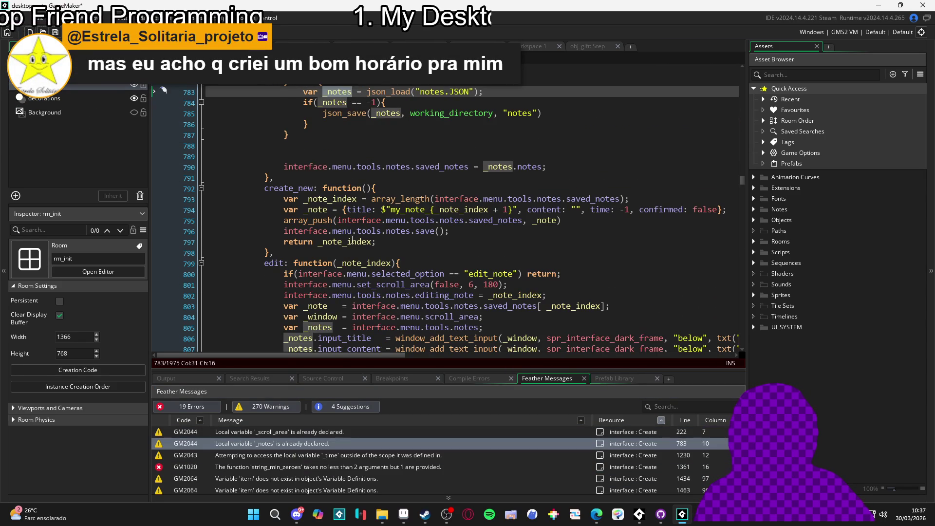
scroll(326, 209, "up", 1)
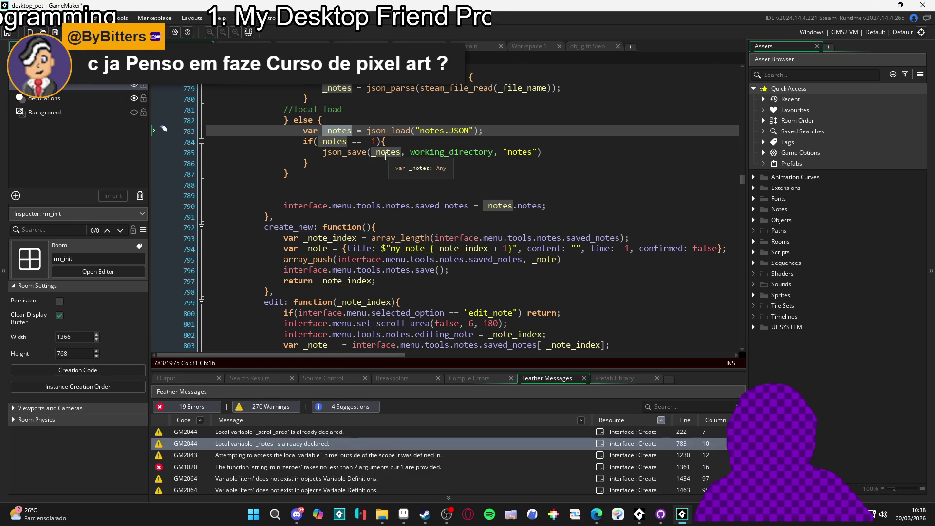
scroll(385, 156, "up", 2)
left_click(284, 234)
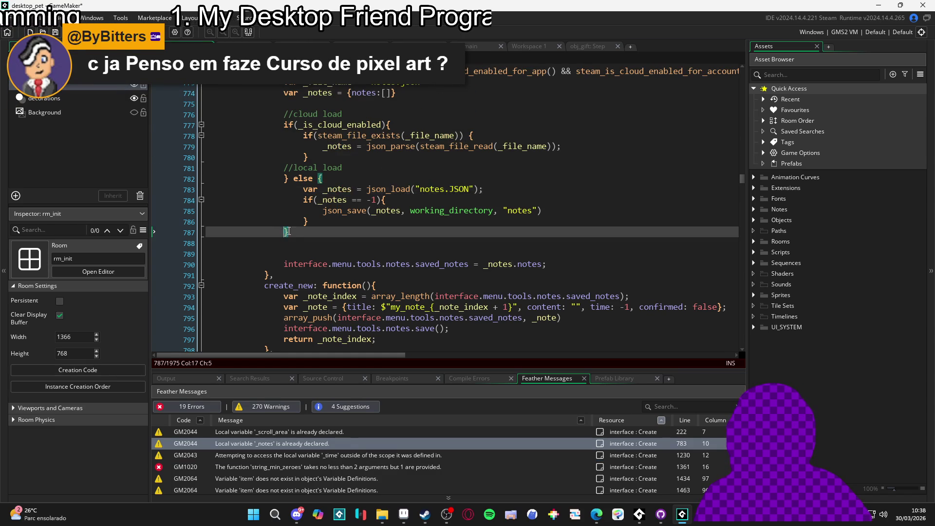
scroll(292, 236, "up", 3)
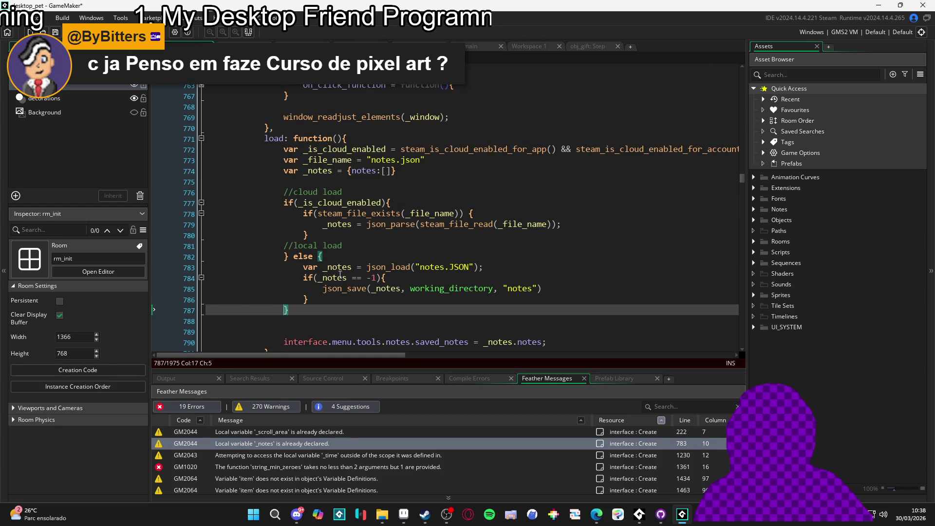
left_click(321, 267)
key("BackSpace")
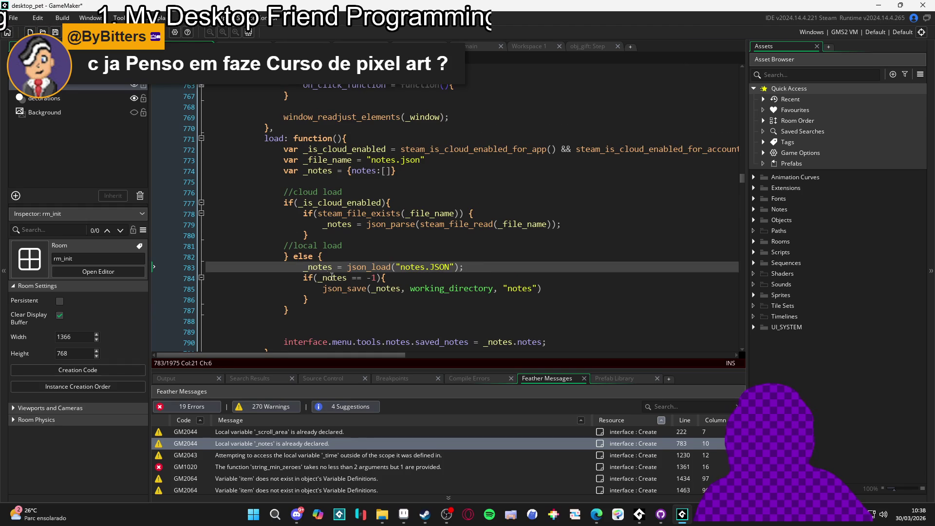
scroll(354, 311, "down", 2)
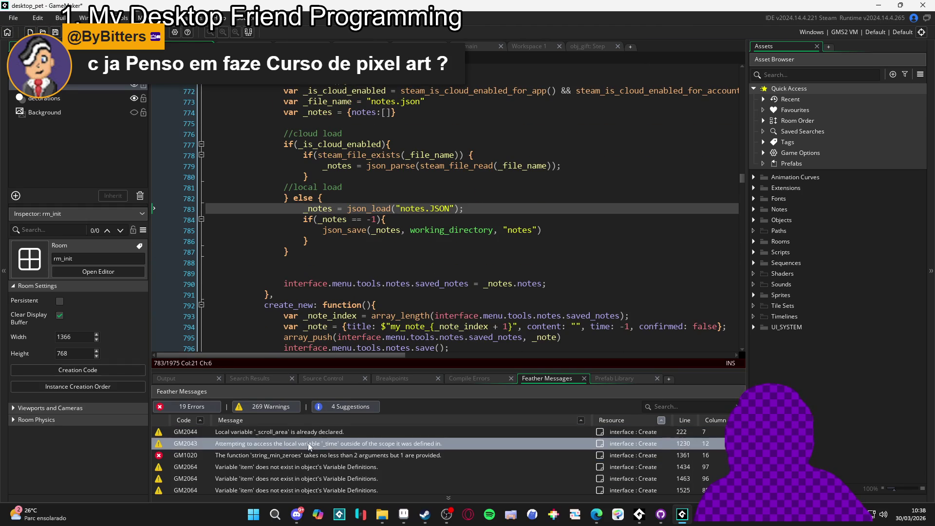
double_click(304, 455)
- Inspect the scr_tween, room_speed and window_add_button_stretch Feather messages, then show the Output log
scroll(312, 448, "up", 5)
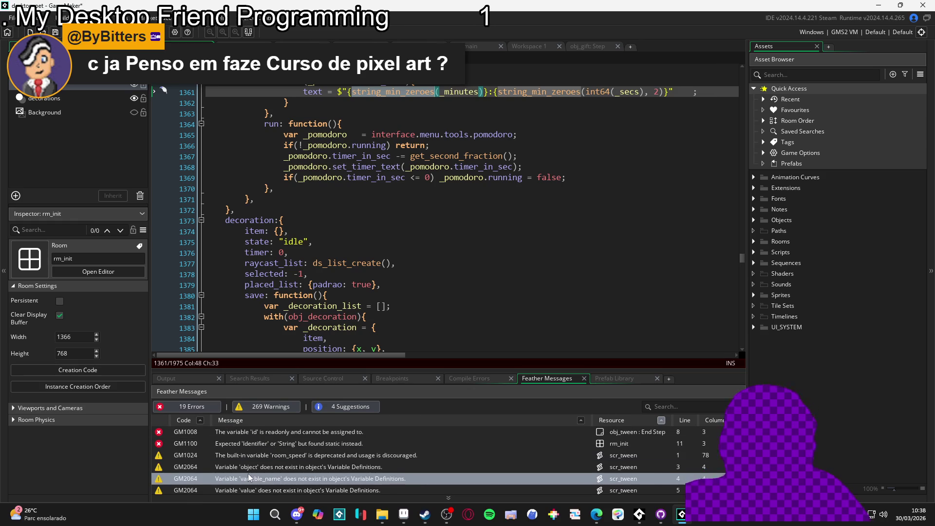
double_click(249, 469)
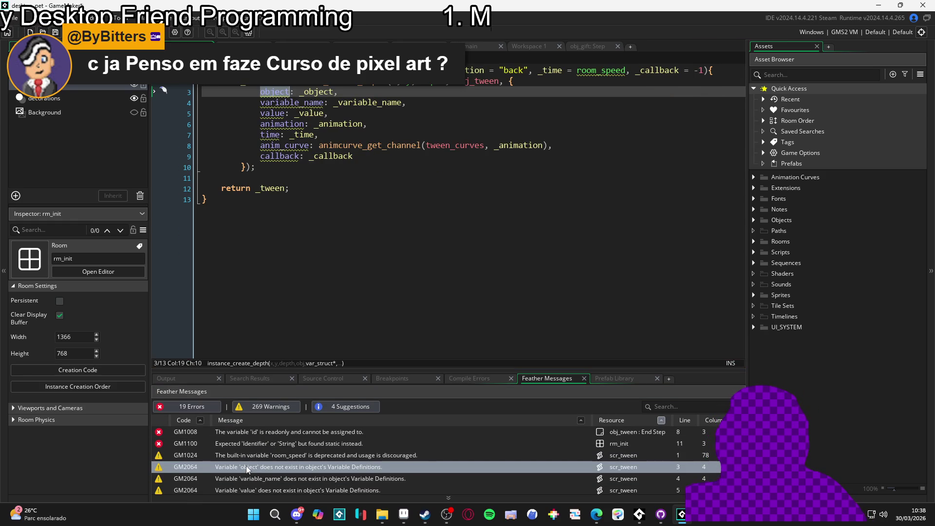
double_click(267, 455)
scroll(267, 458, "down", 3)
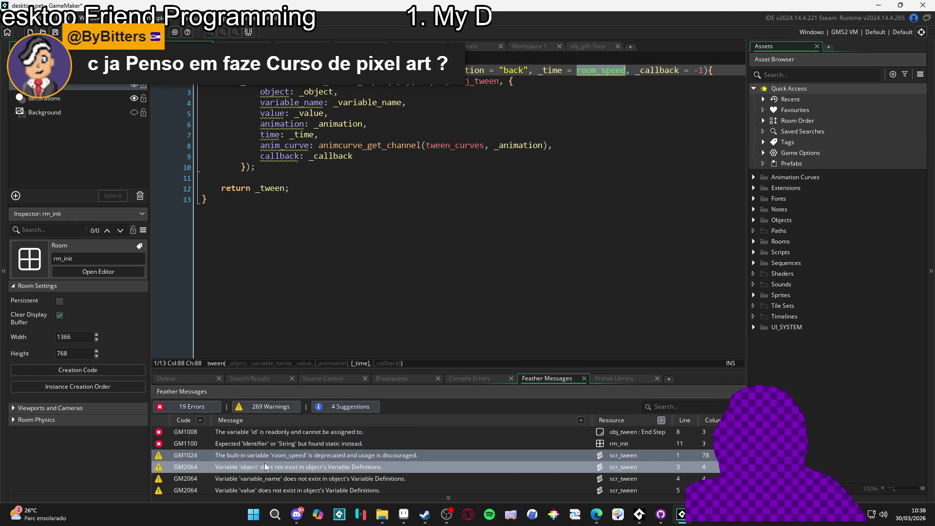
double_click(288, 449)
scroll(439, 449, "down", 5)
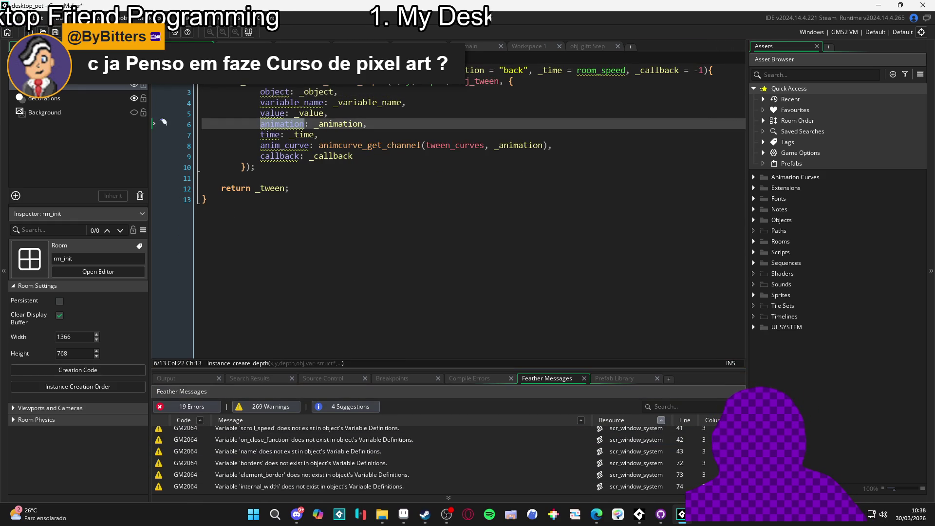
scroll(426, 463, "down", 5)
double_click(426, 465)
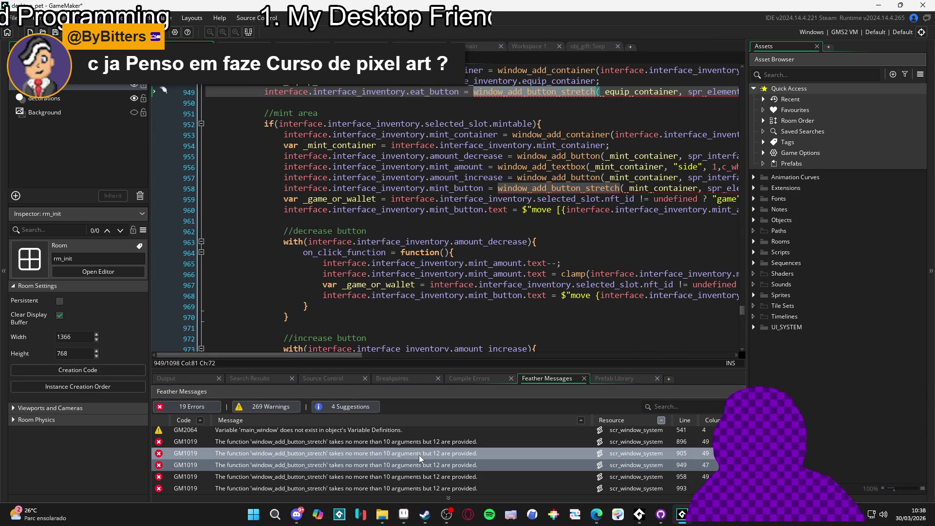
left_click(190, 378)
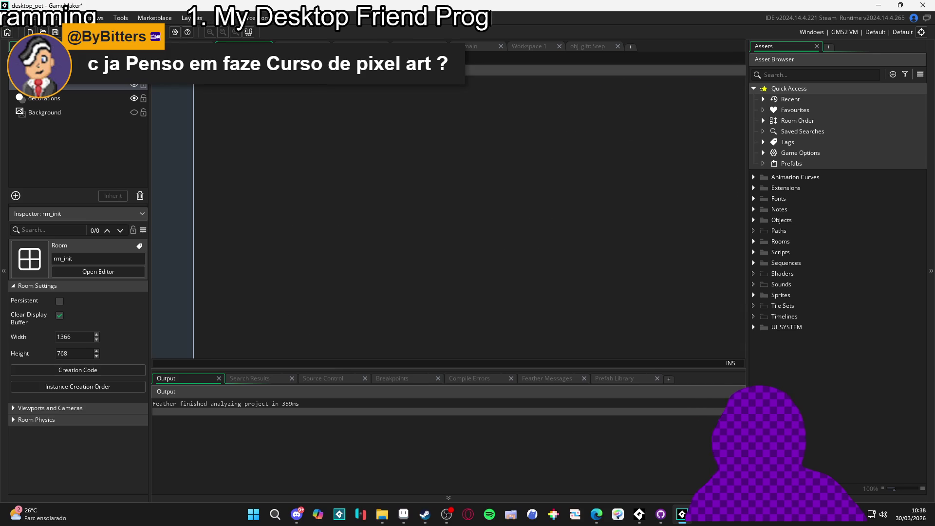
- Open rm_init's creation code from the Rooms group and build and run the game
left_click(754, 241)
double_click(773, 252)
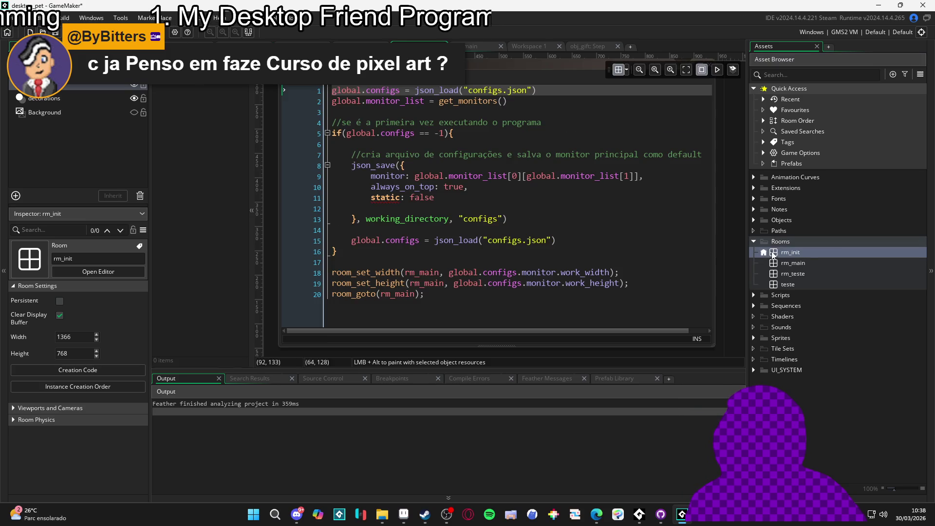
left_click(493, 234)
key("F5")
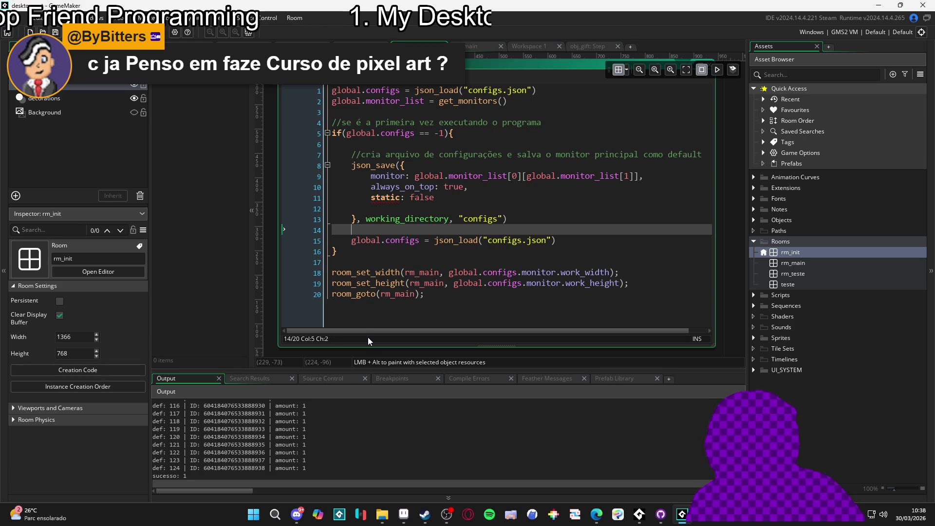
left_click(682, 515)
left_click(682, 517)
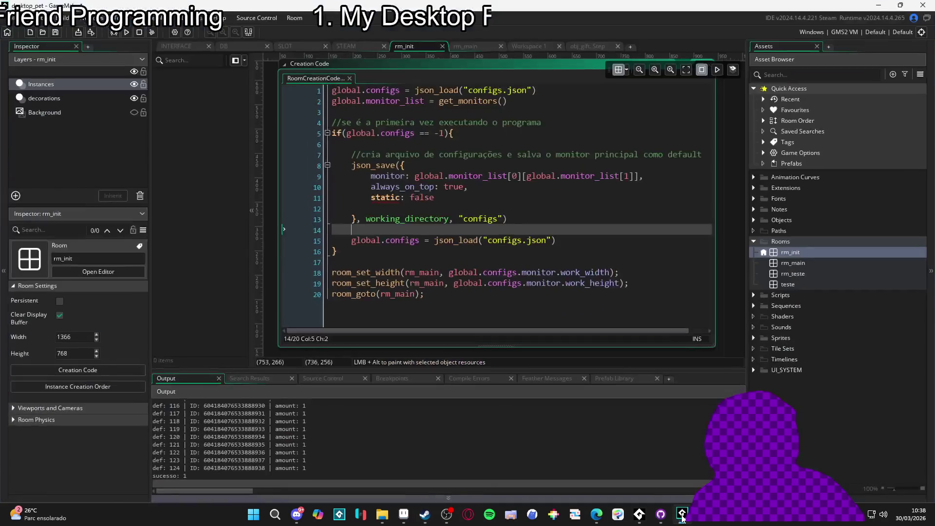
left_click(427, 262)
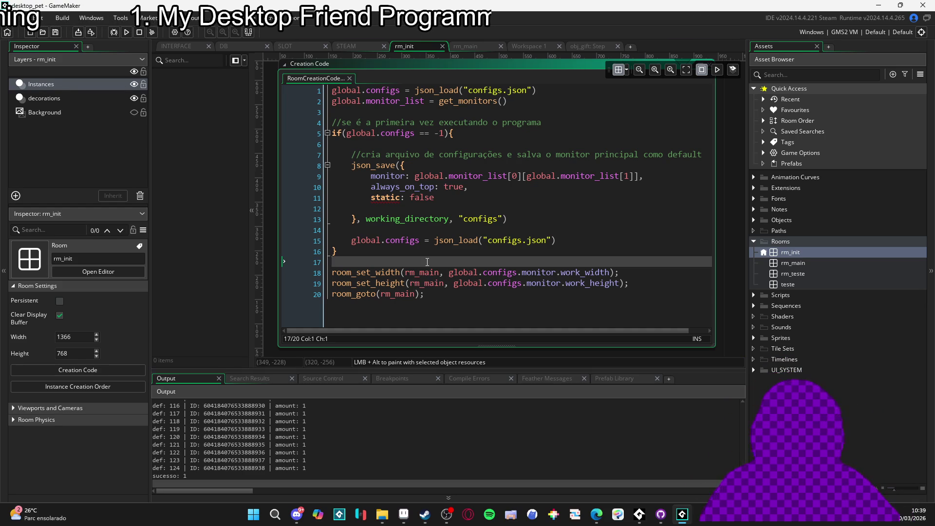
right_click(683, 515)
left_click(658, 457)
mouse_move(672, 515)
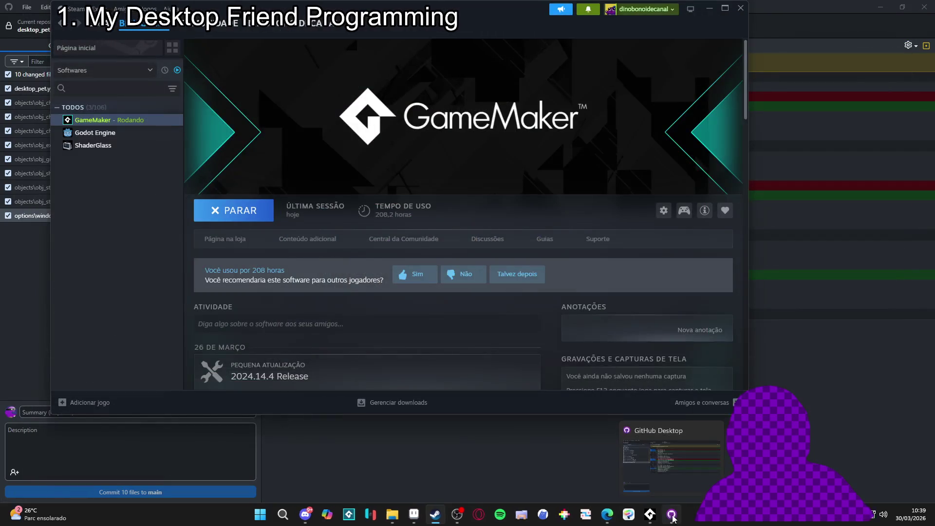
left_click(634, 441)
left_click(151, 86)
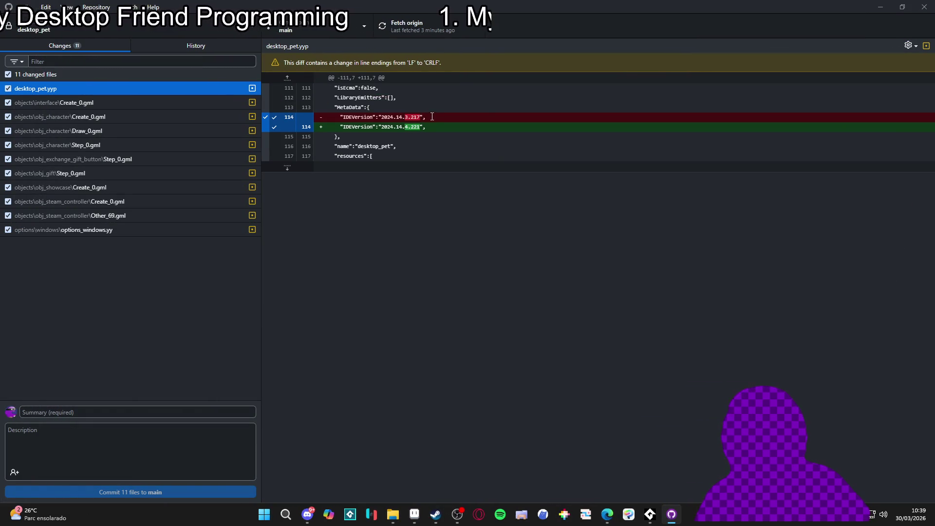
left_click(155, 228)
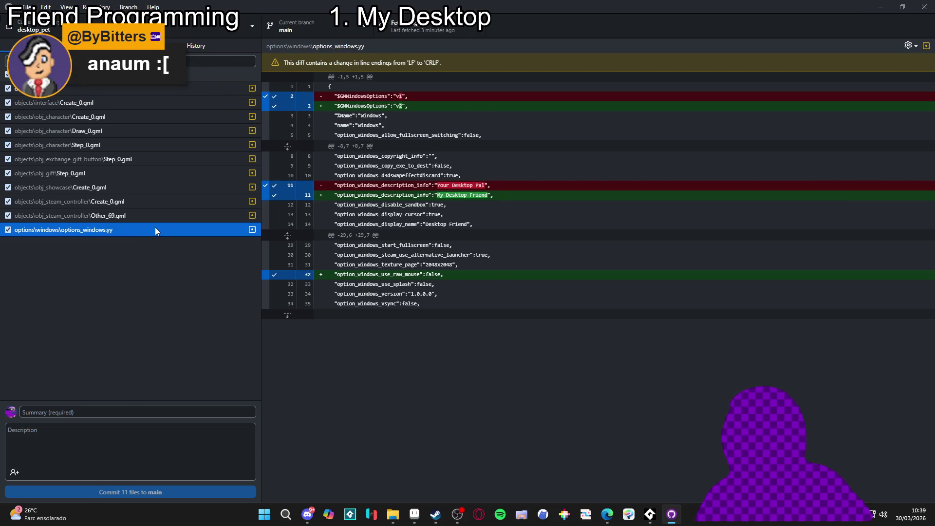
left_click(119, 215)
left_click(136, 231)
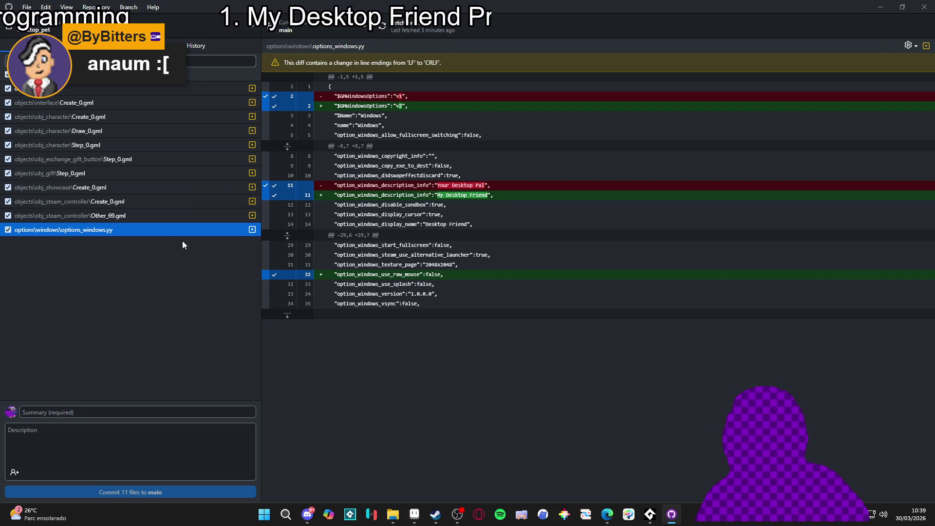
left_click(338, 19)
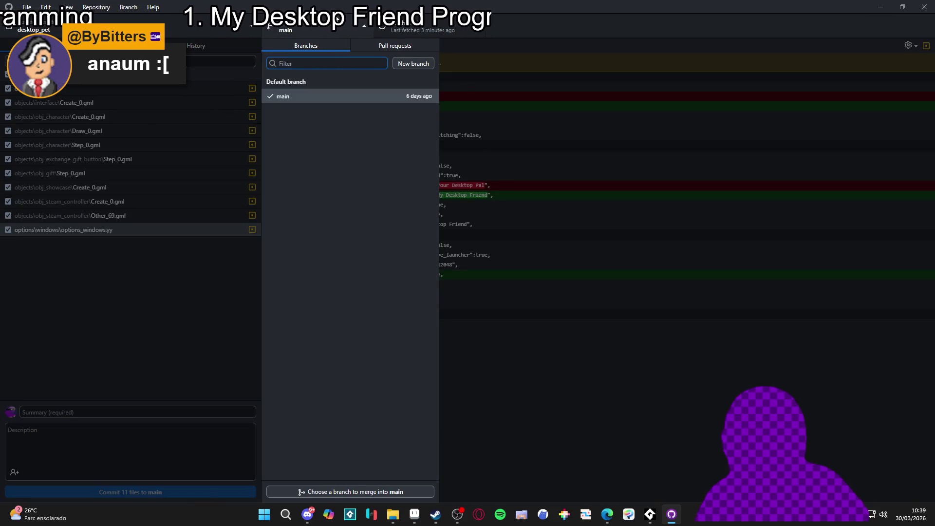
left_click(309, 98)
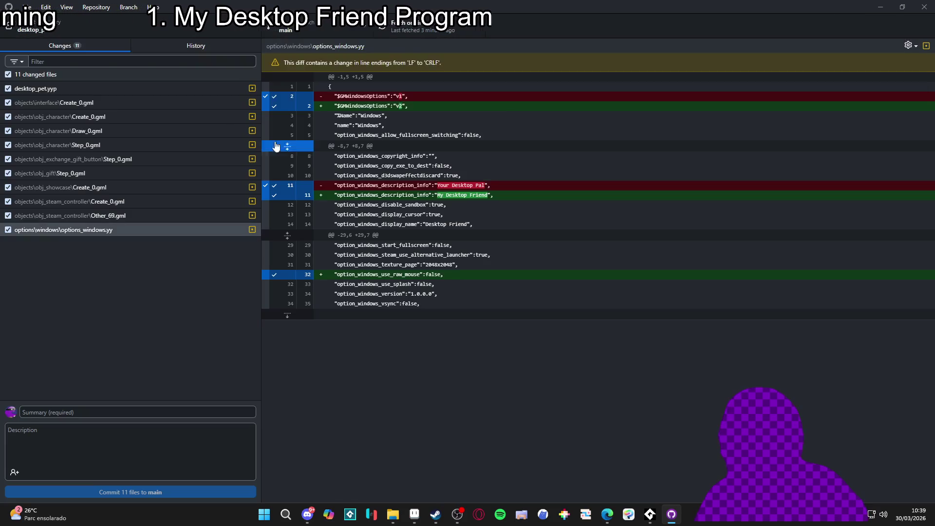
key("ctrl+b")
key("ctrl+shift+n")
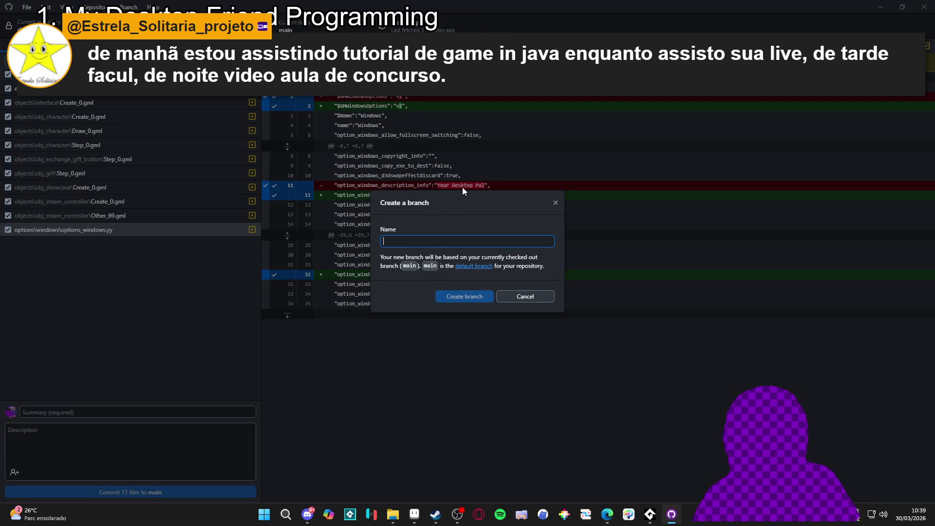
- Create a 'backup' branch carrying the changes and commit the 11 files as 'backup de segurança'
type("backup")
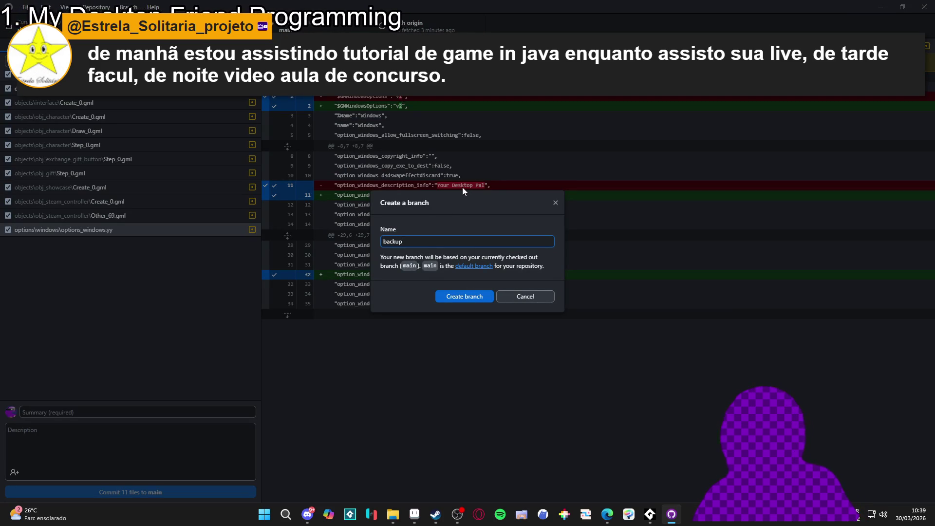
left_click(465, 297)
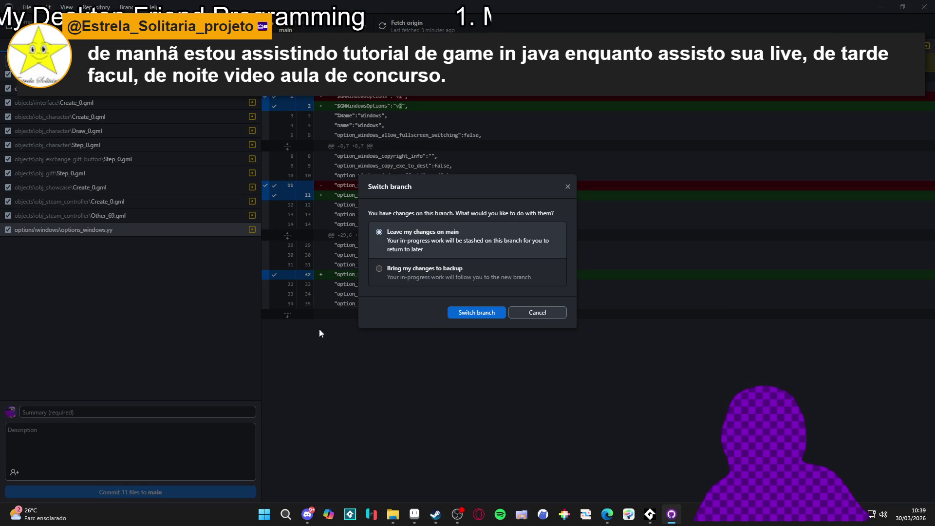
left_click(450, 283)
left_click(481, 314)
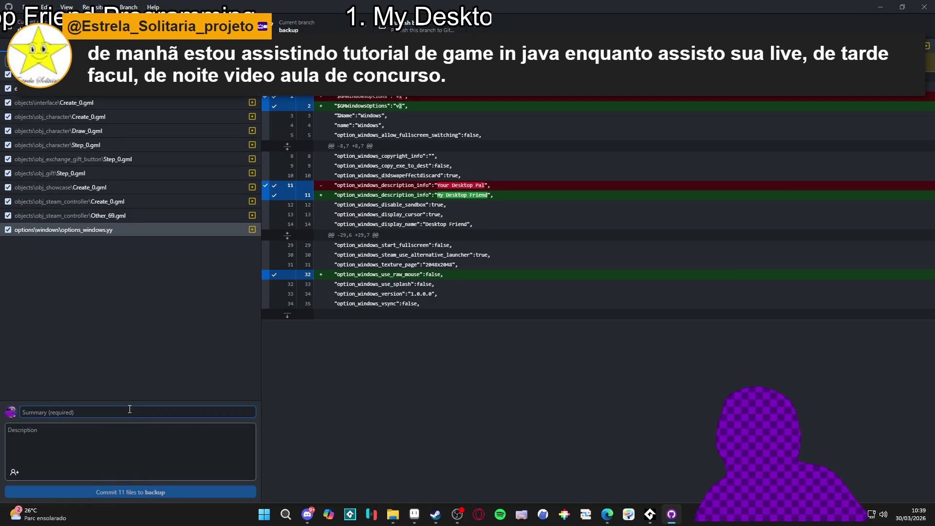
type("backup de segurança")
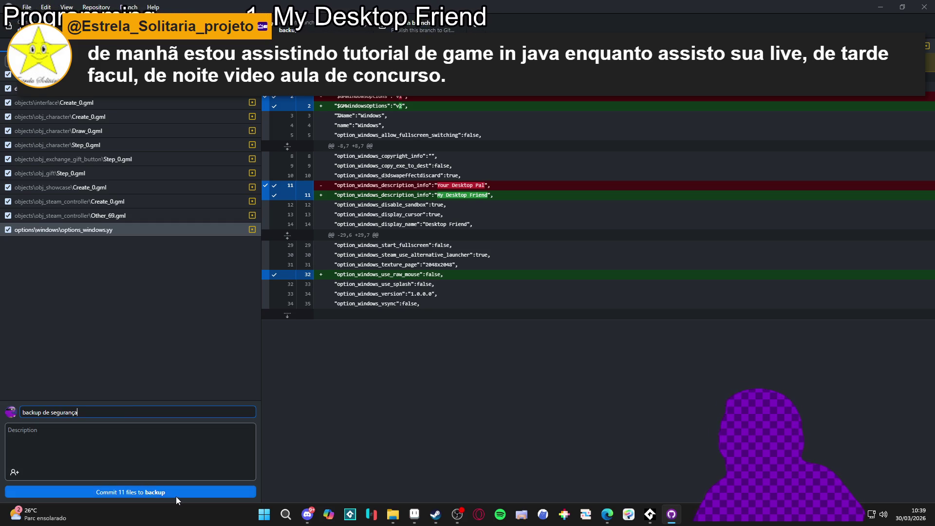
left_click(177, 493)
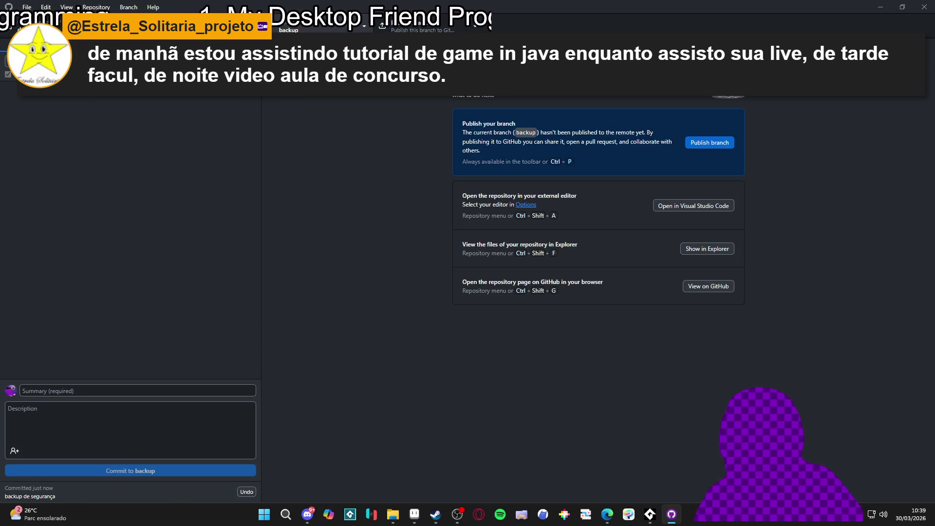
- Publish the backup branch to GitHub, then view the main branch's commit history
left_click(436, 29)
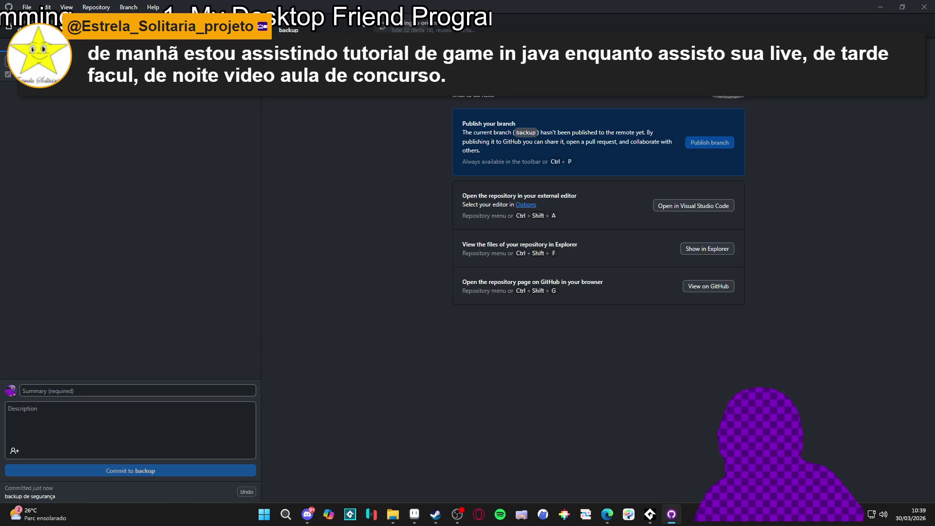
left_click(311, 27)
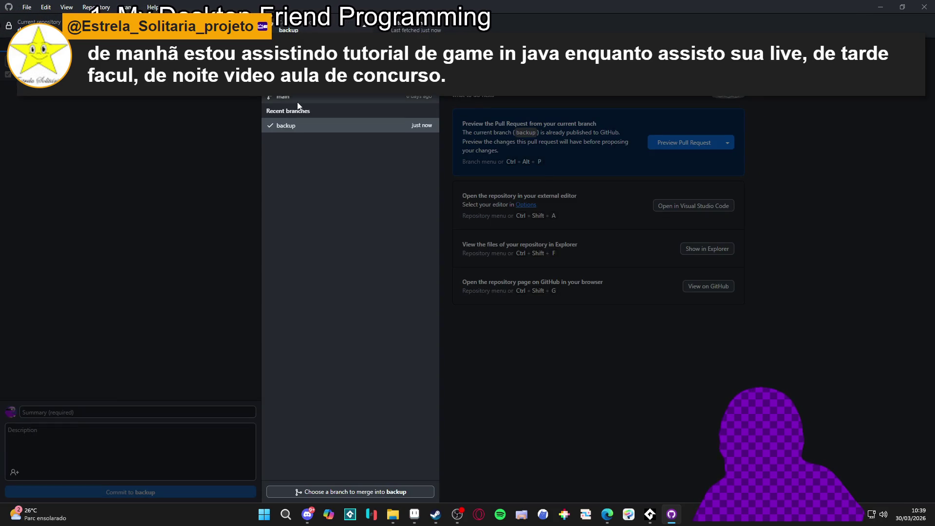
left_click(390, 105)
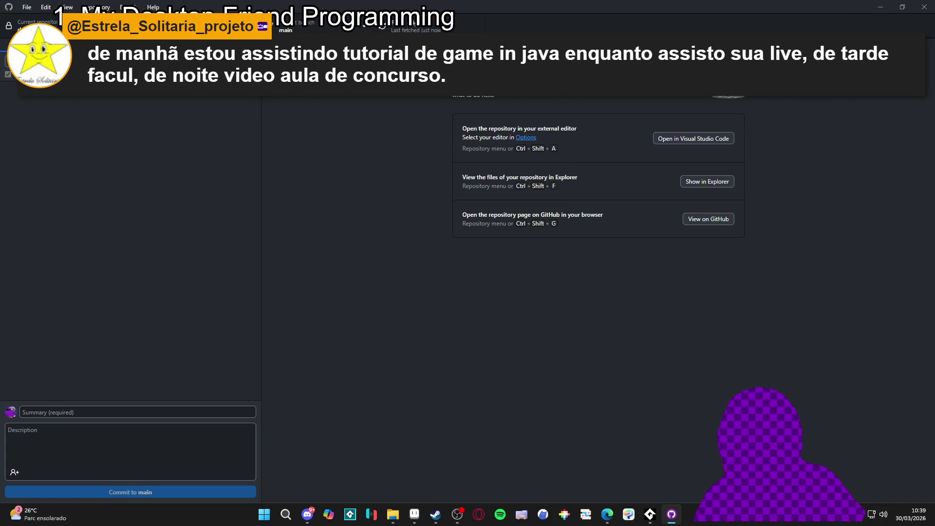
left_click(195, 59)
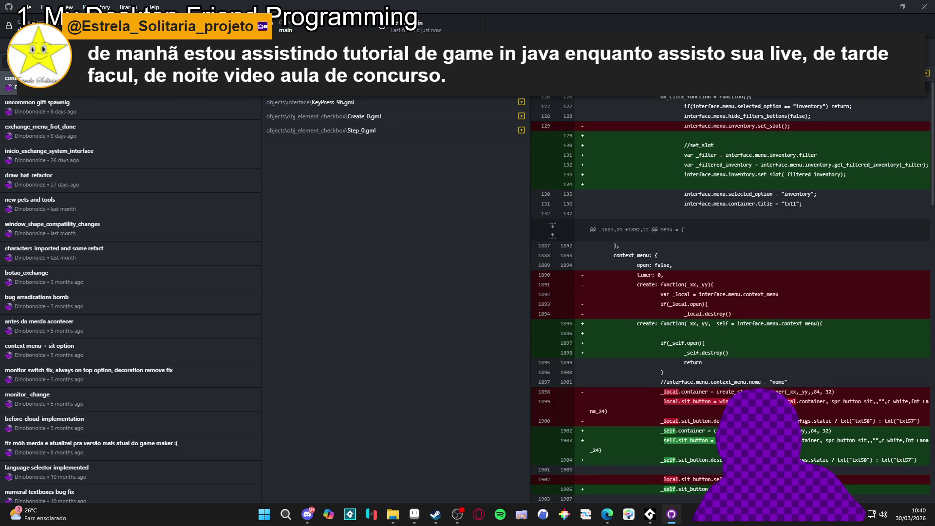
- Switch back to the backup branch and show its 'backup de segurança' commit changes
left_click(292, 27)
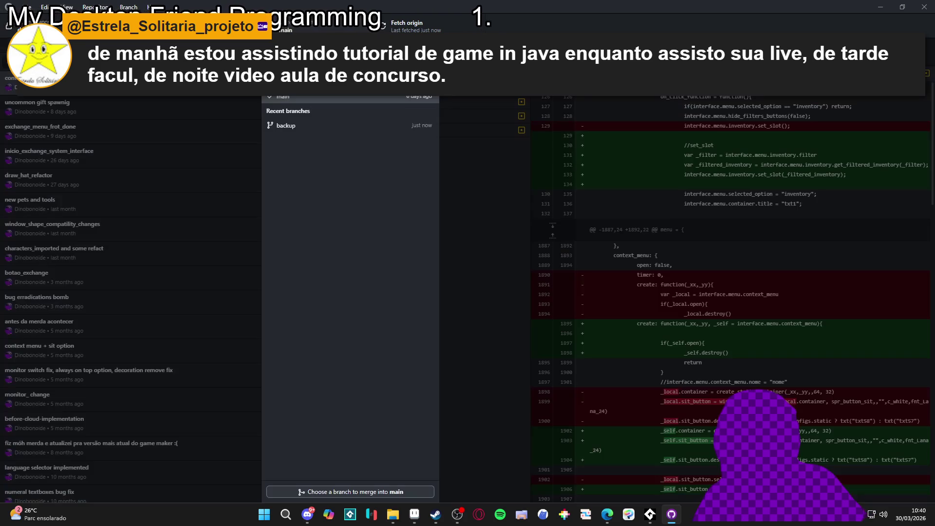
left_click(297, 127)
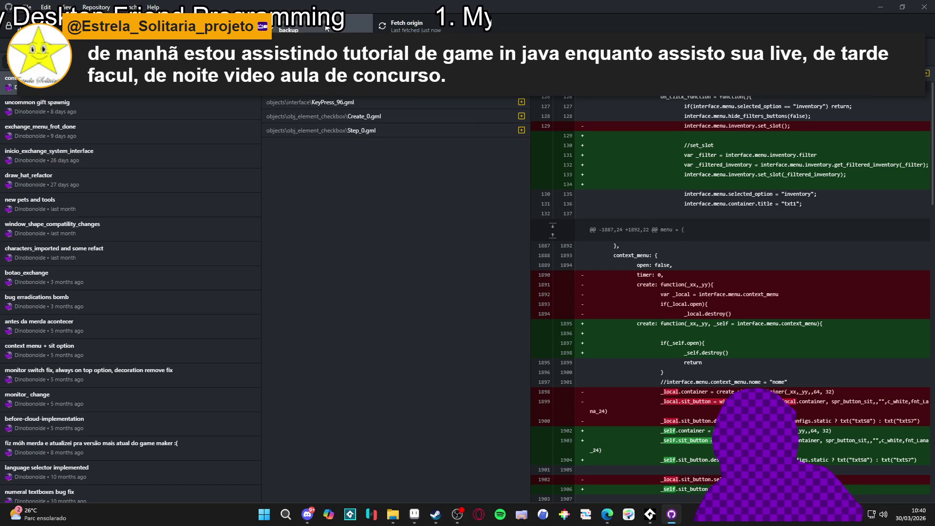
left_click(140, 90)
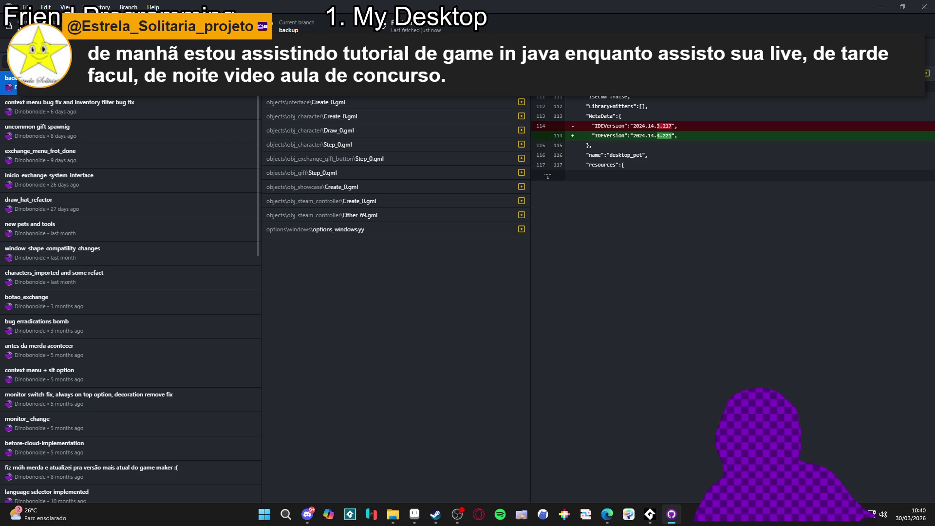
right_click(123, 81)
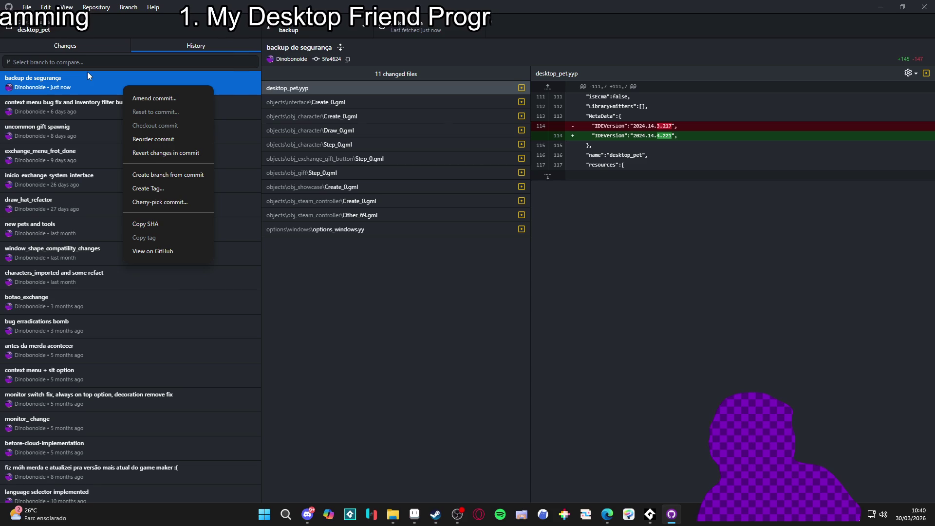
left_click(99, 77)
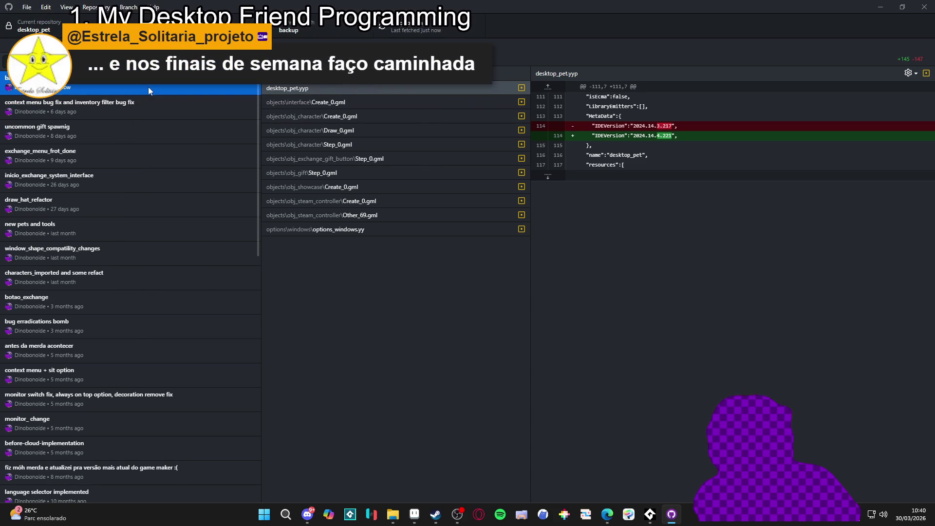
left_click(304, 92)
right_click(303, 88)
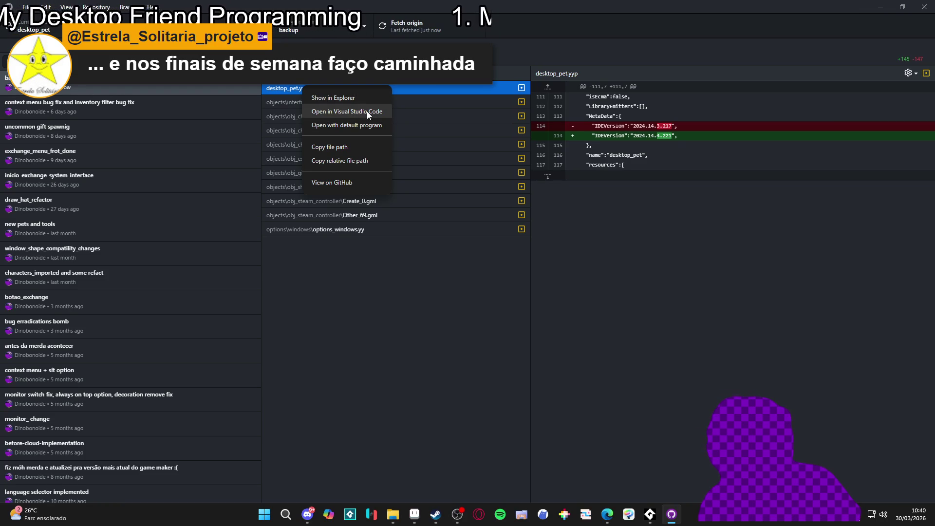
left_click(284, 101)
left_click(273, 89)
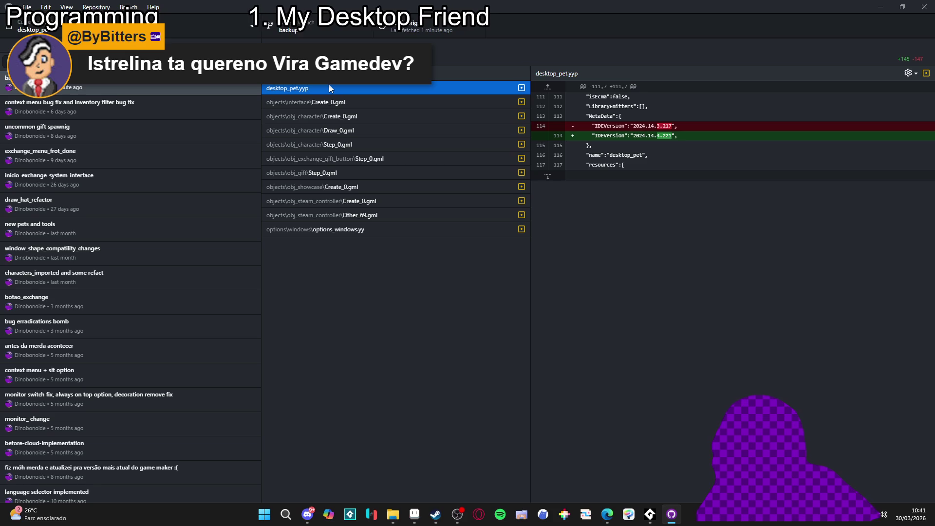
left_click(334, 101)
left_click(337, 84)
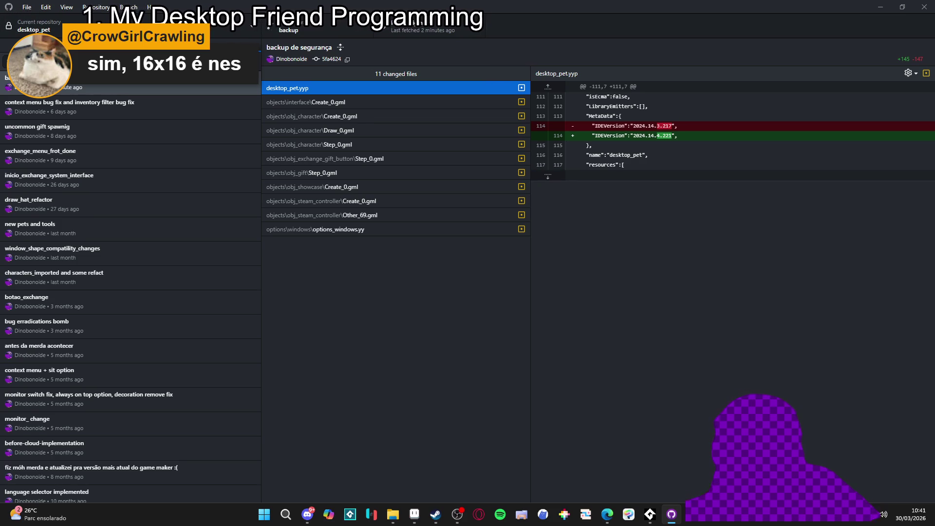
key("alt+Tab")
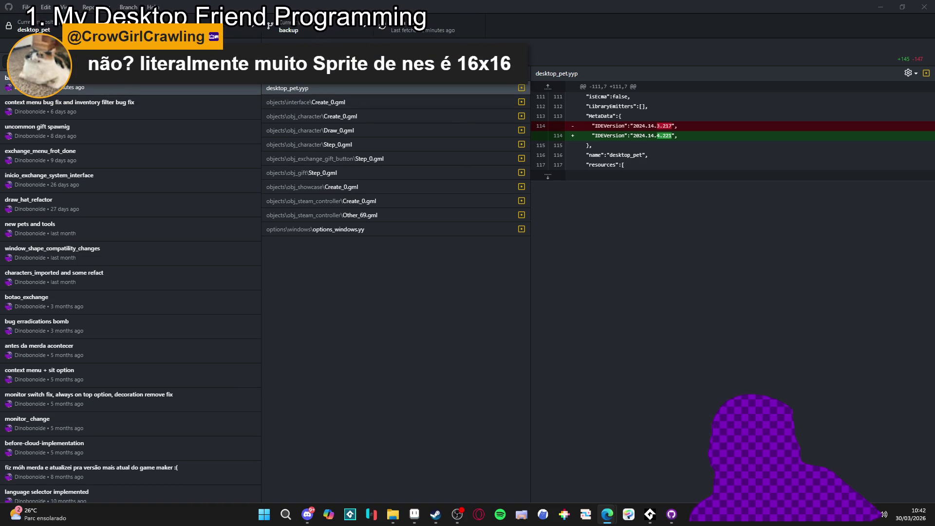
- Google 'nes tile size' in a new Edge tab
left_click(607, 514)
type("ne")
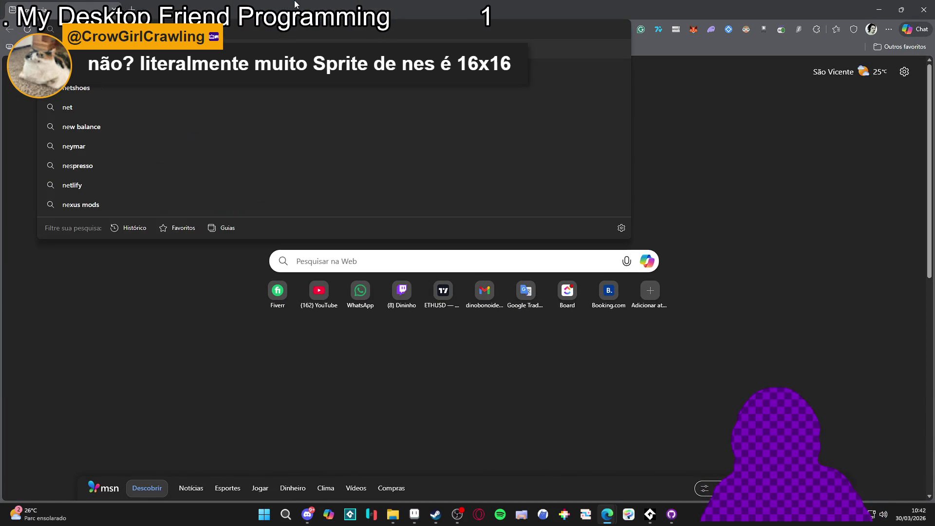
type("s tile size")
key("Return")
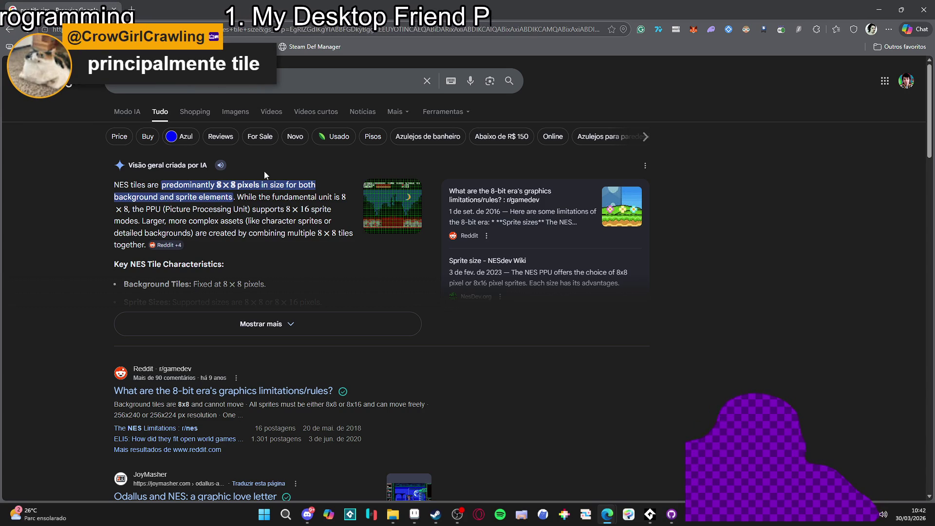
- Expand the AI overview with Mostrar mais and read about 8×8 tiles and 8×16 sprites
left_click(267, 322)
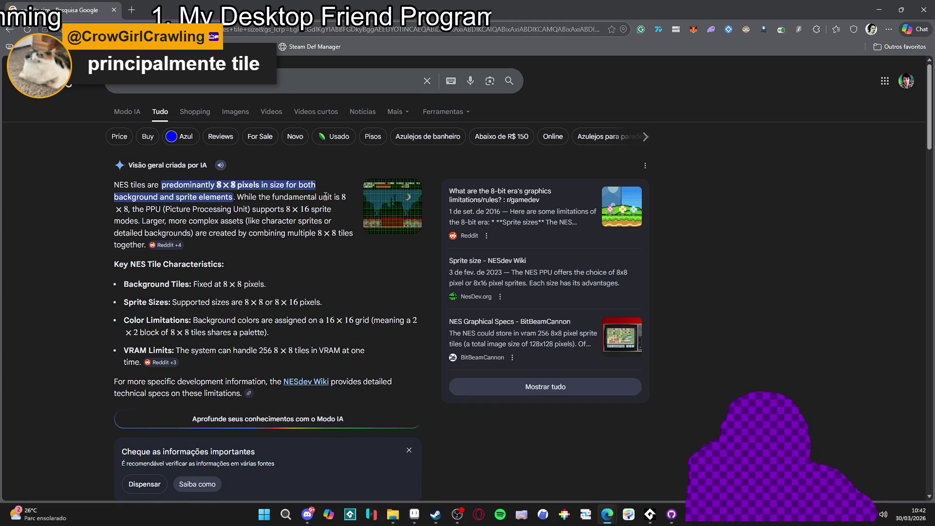
scroll(205, 246, "down", 3)
scroll(206, 246, "down", 3)
scroll(217, 240, "up", 6)
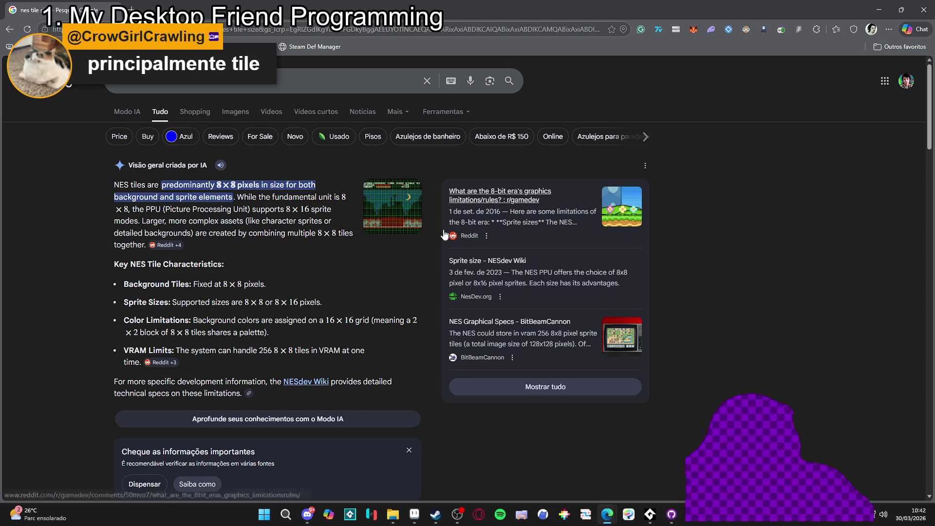
scroll(36, 228, "down", 1)
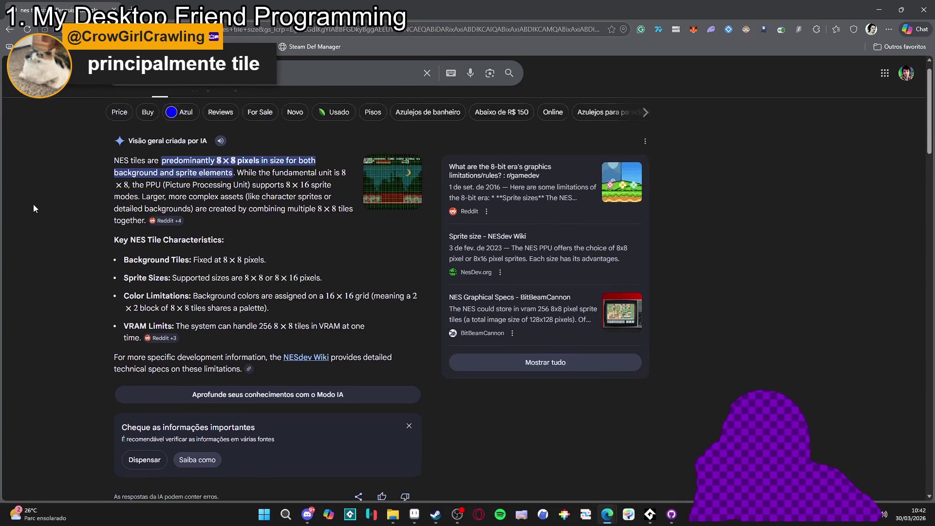
scroll(33, 209, "up", 1)
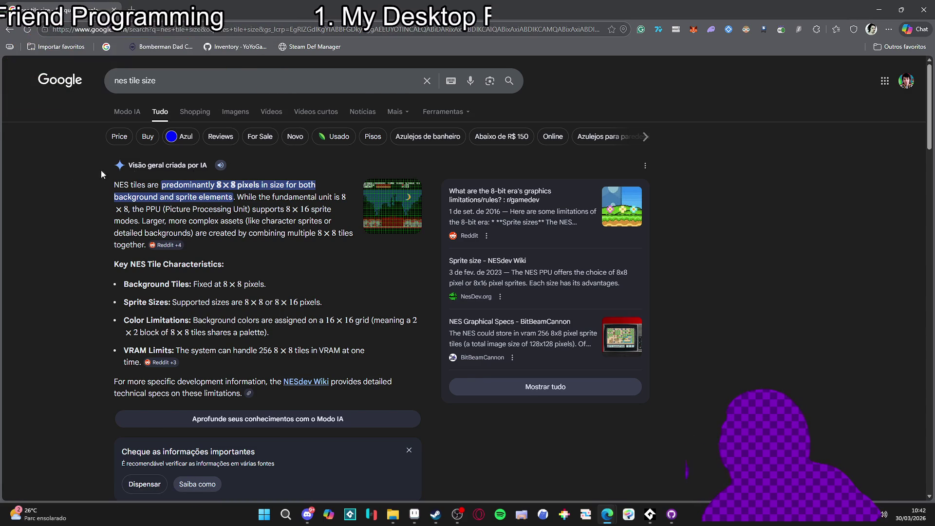
scroll(60, 163, "down", 3)
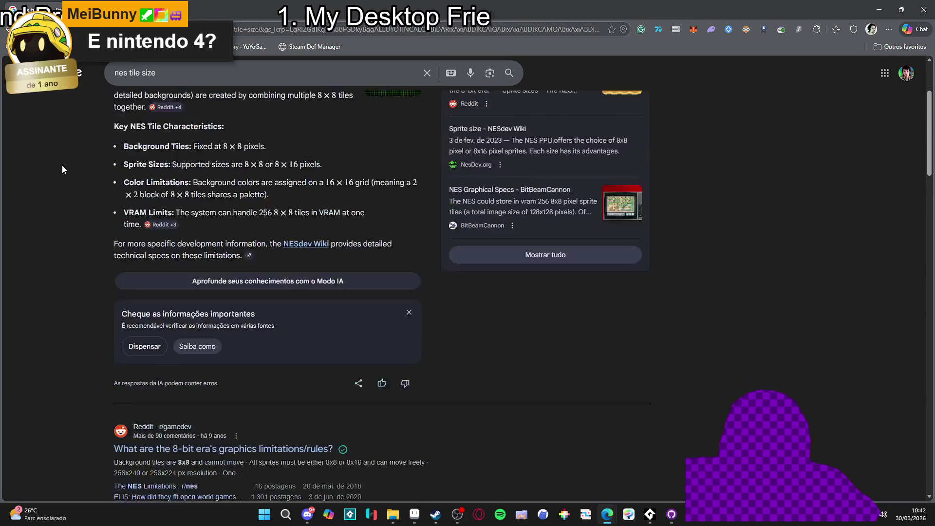
scroll(56, 166, "up", 3)
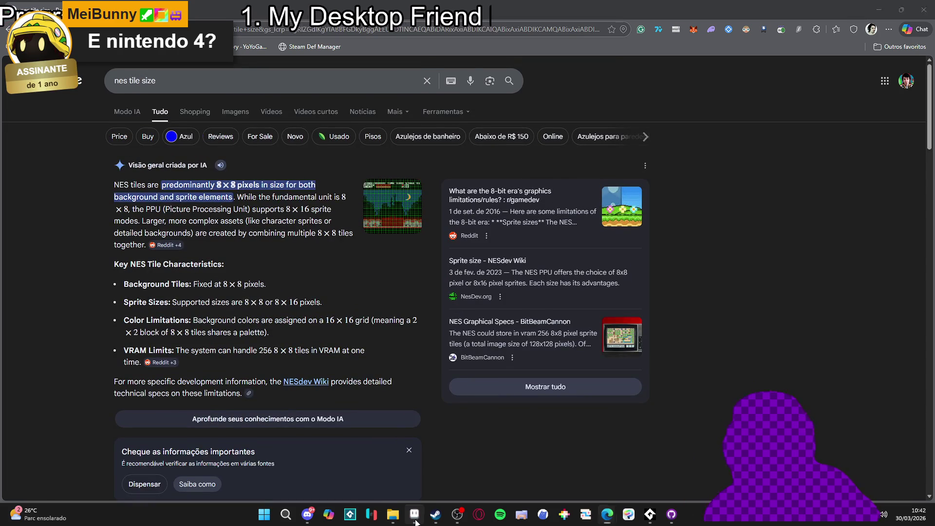
- Create a new 16×16 sprite in Aseprite
left_click(414, 515)
key("ctrl+n")
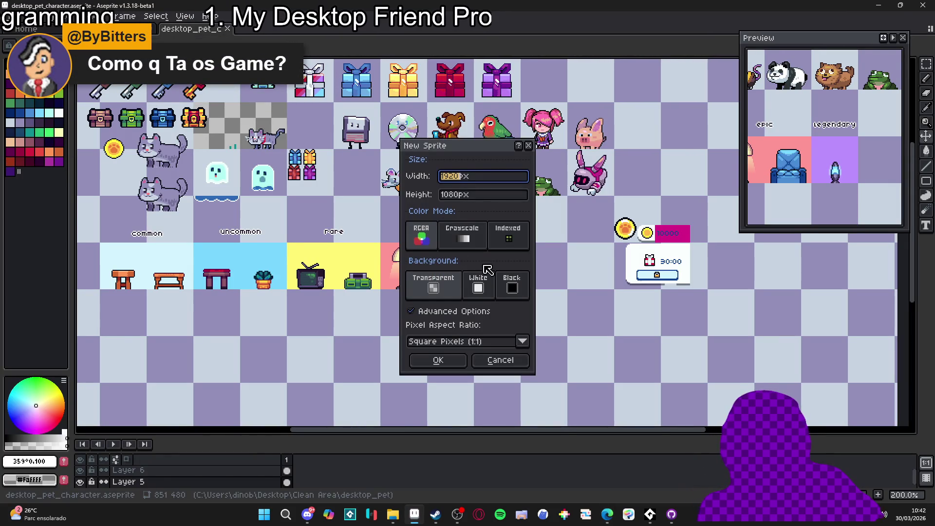
type("16")
key("Tab")
type("16")
key("Return")
scroll(429, 240, "up", 1)
left_click_drag(429, 240, 144, 199)
- Fill the canvas green with the Paint Bucket and turn on tiled mode
left_click(10, 103)
key("g")
left_click(146, 166)
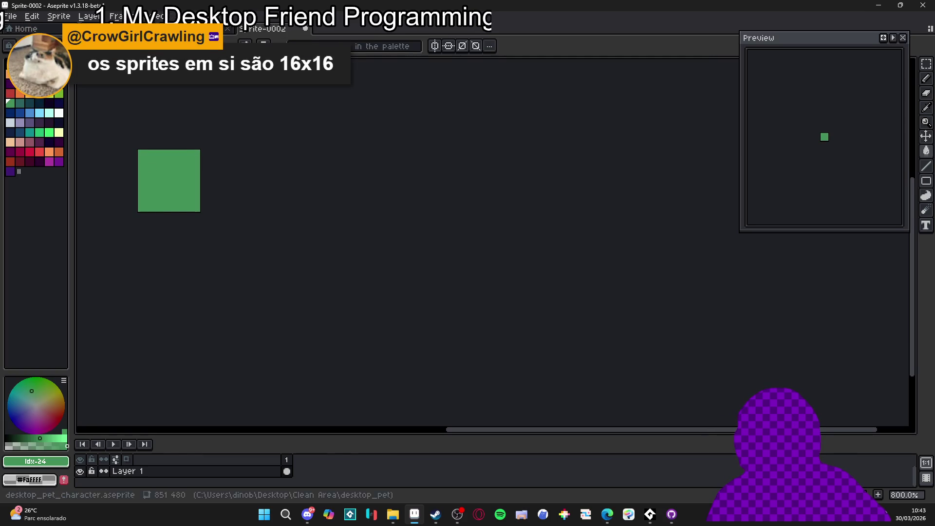
left_click(179, 16)
key("Escape")
scroll(148, 173, "up", 3)
mouse_move(244, 222)
left_mouse_down()
mouse_move(473, 216)
mouse_move(380, 235)
mouse_move(363, 212)
mouse_move(372, 225)
mouse_move(414, 206)
left_mouse_up()
- Pencil dark-teal diagonal grass tufts onto the tiled sprite
left_click(19, 103)
key("b")
key("ctrl+z")
left_click(373, 226)
key("ctrl+z")
left_click(402, 217)
left_click(345, 182)
left_click_drag(345, 182, 338, 171)
left_click(332, 170)
- Draw a stepped dark-teal bar tuft and shift the lone dark pixel right
left_click_drag(387, 165, 394, 170)
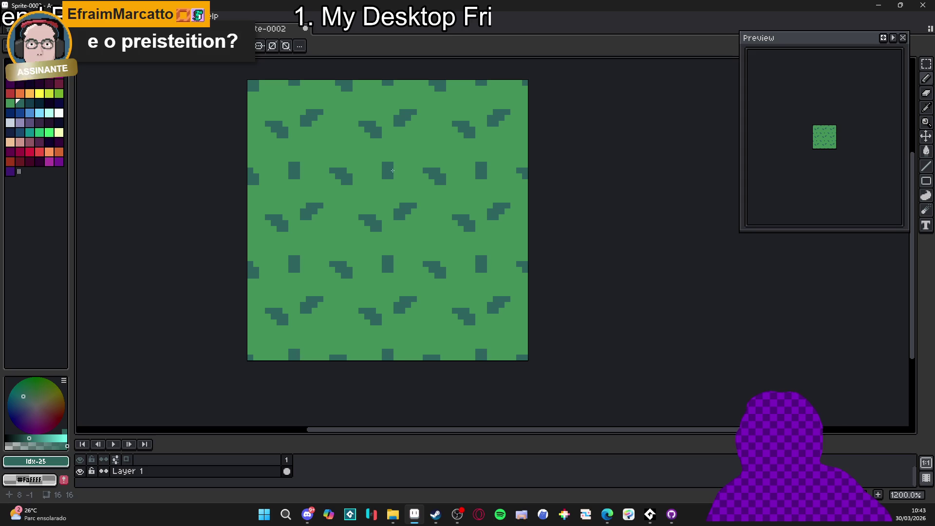
left_click(396, 170)
left_click(403, 165)
scroll(393, 209, "down", 3)
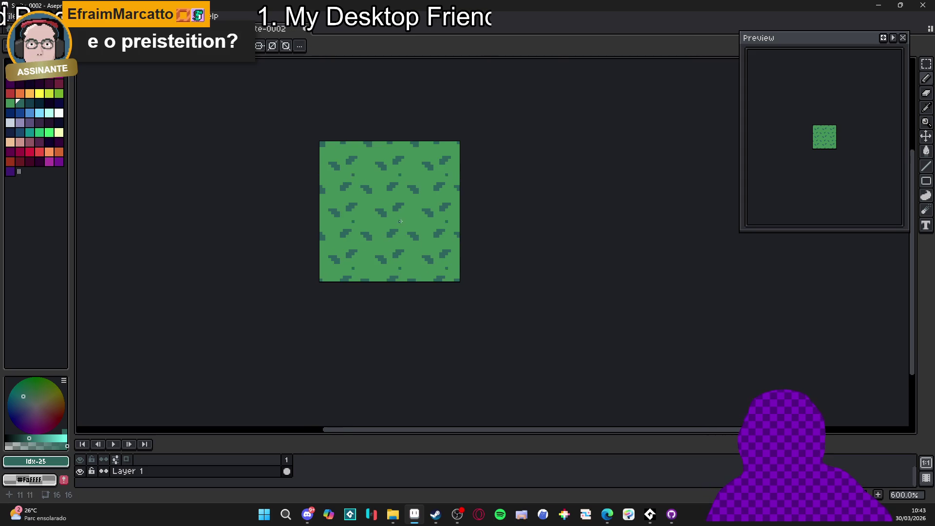
scroll(395, 218, "up", 4)
mouse_move(313, 229)
left_mouse_down()
mouse_move(350, 224)
mouse_move(355, 244)
left_mouse_up()
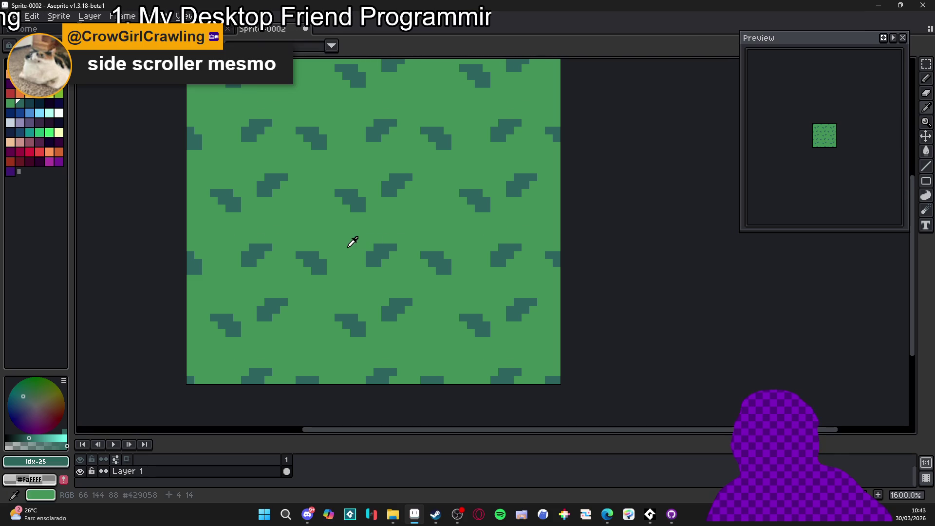
- Lighten the dark 2×2 blocks and shade the stepped tuft with palette greens
left_click(355, 245, "alt")
left_click(34, 446)
left_click_drag(354, 199, 359, 208)
left_click(391, 192)
left_click(400, 181, "alt")
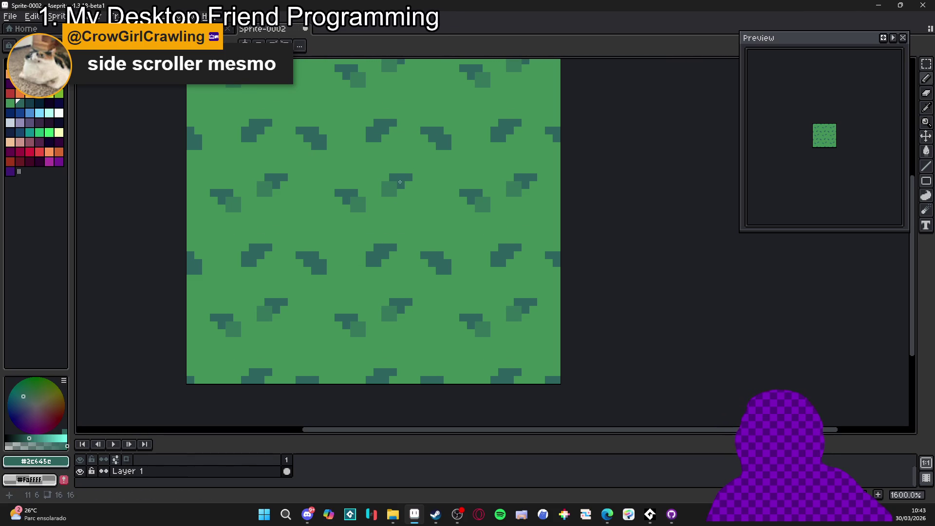
left_click(362, 204, "alt")
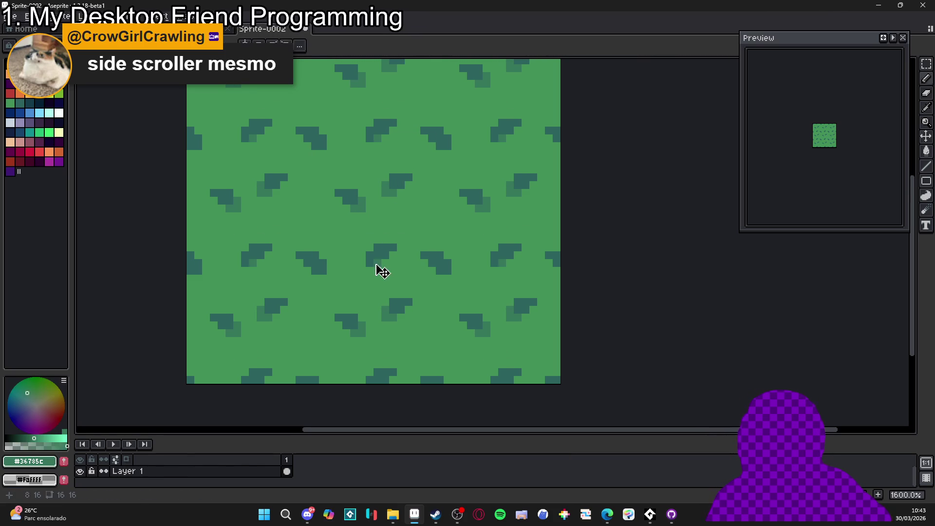
left_click(373, 258)
left_click(386, 245, "alt")
scroll(400, 298, "down", 4)
scroll(383, 234, "up", 3)
- Add lighter #36785c highlight pixels across the grass tufts
left_click(370, 250, "alt")
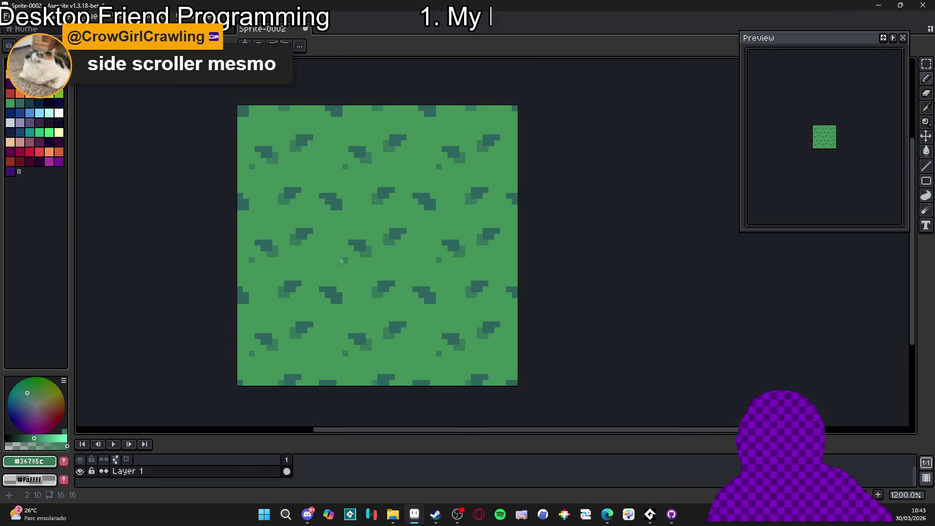
left_click(258, 310)
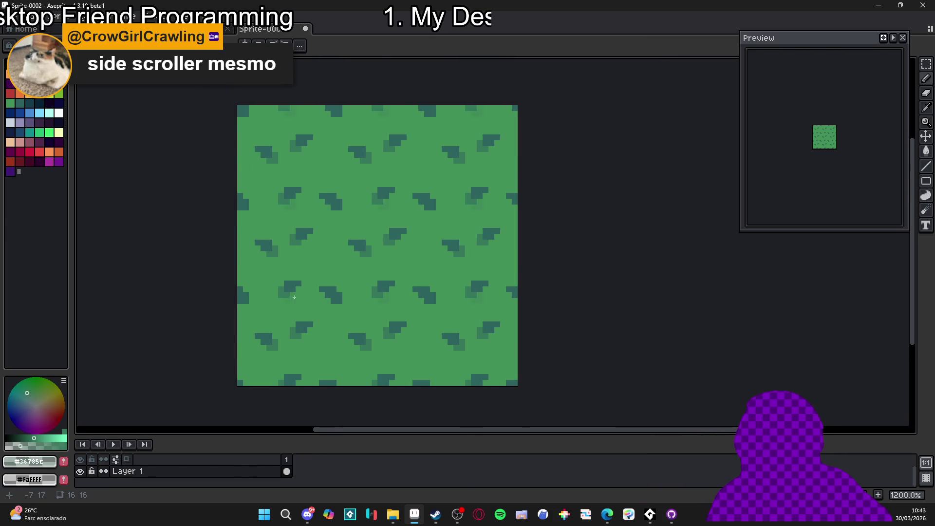
scroll(324, 281, "up", 1)
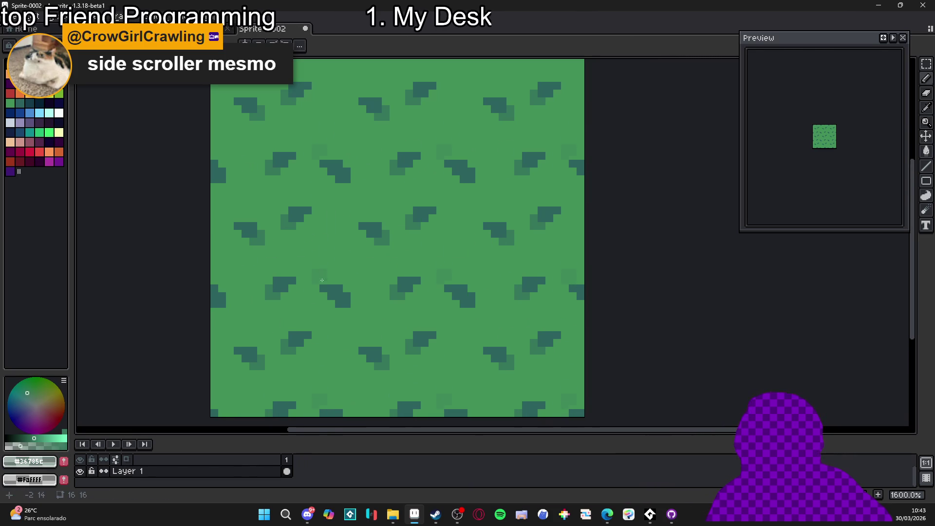
left_click(330, 232)
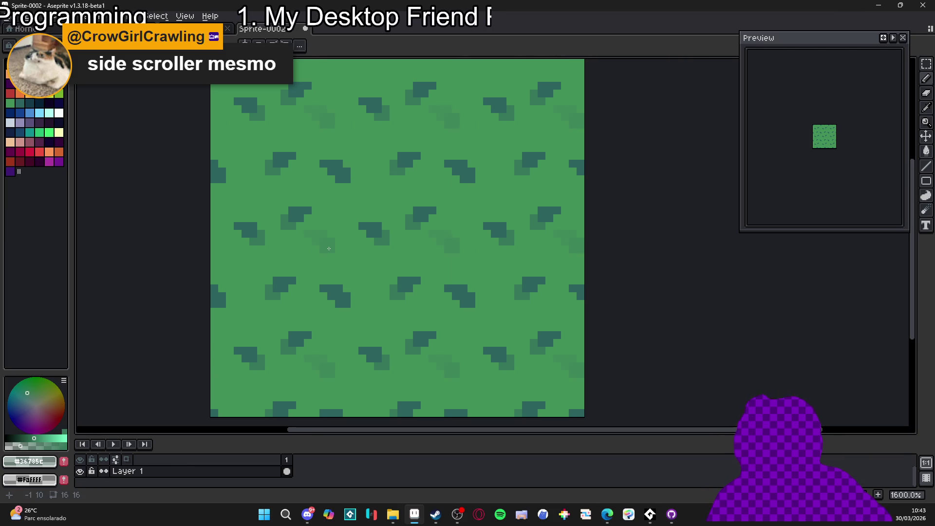
left_click(328, 249)
left_click(311, 236)
left_click(368, 277)
left_click(363, 265)
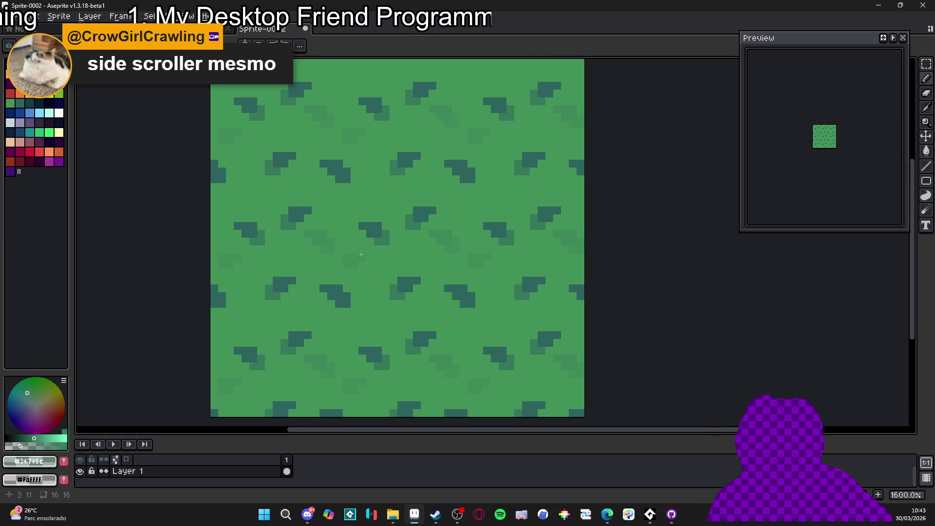
scroll(361, 261, "down", 5)
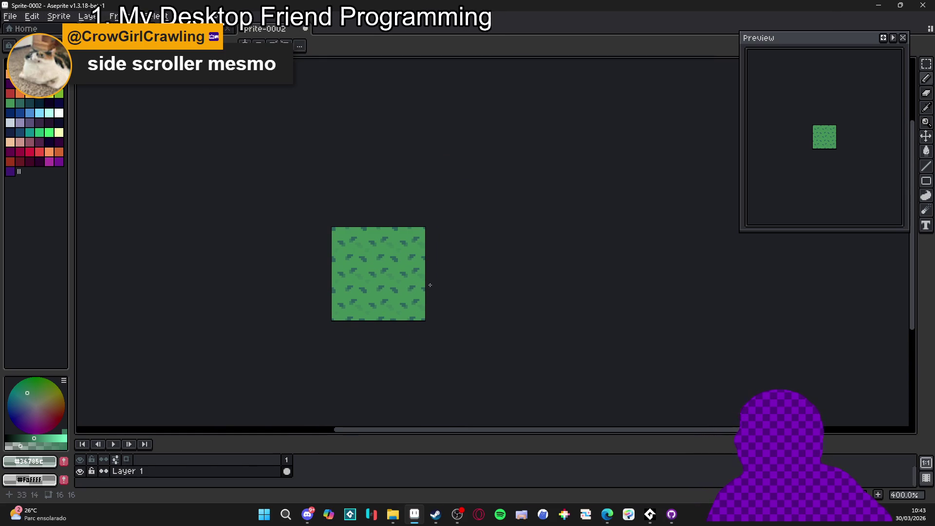
scroll(369, 239, "up", 1)
scroll(359, 277, "down", 1)
scroll(414, 280, "up", 2)
scroll(425, 283, "down", 2)
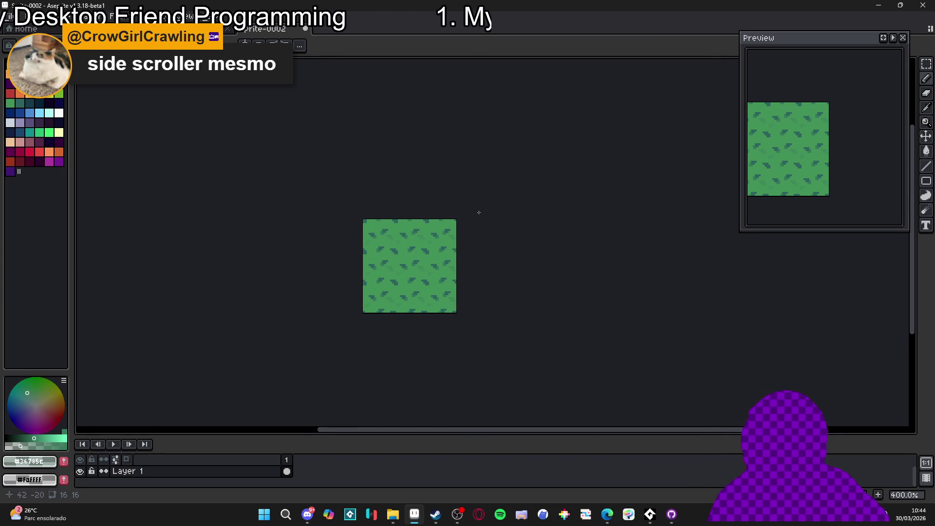
left_click(422, 250)
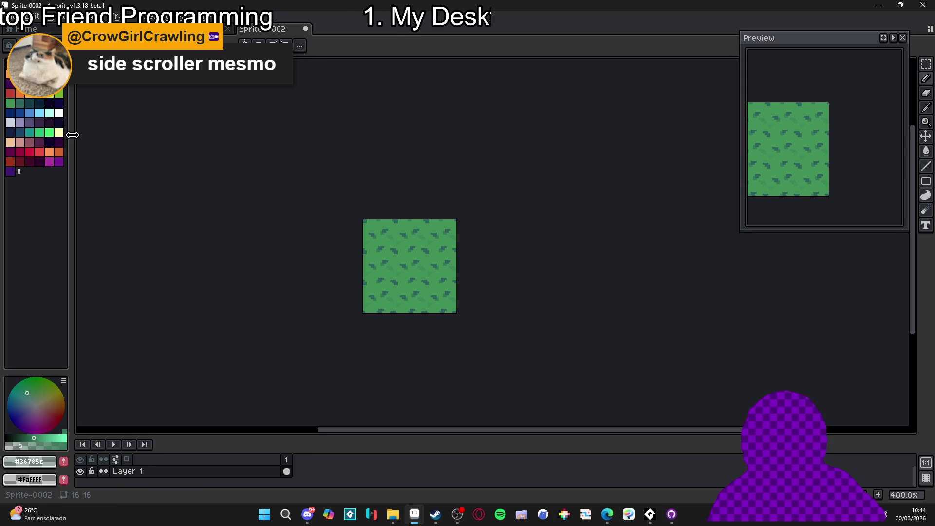
- Clear the whole sprite with select-all and Delete, then return to GitHub Desktop
key("ctrl+a")
key("Delete")
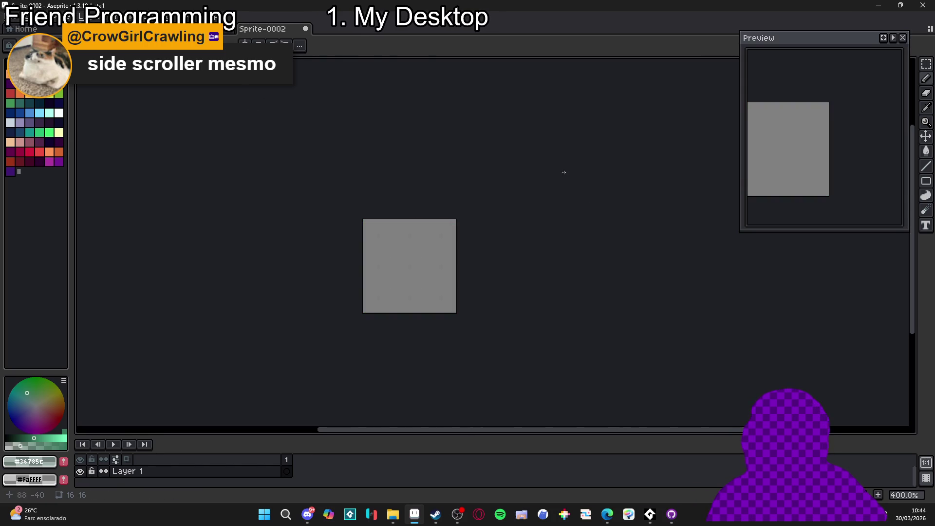
left_click(886, 5)
left_click(924, 6)
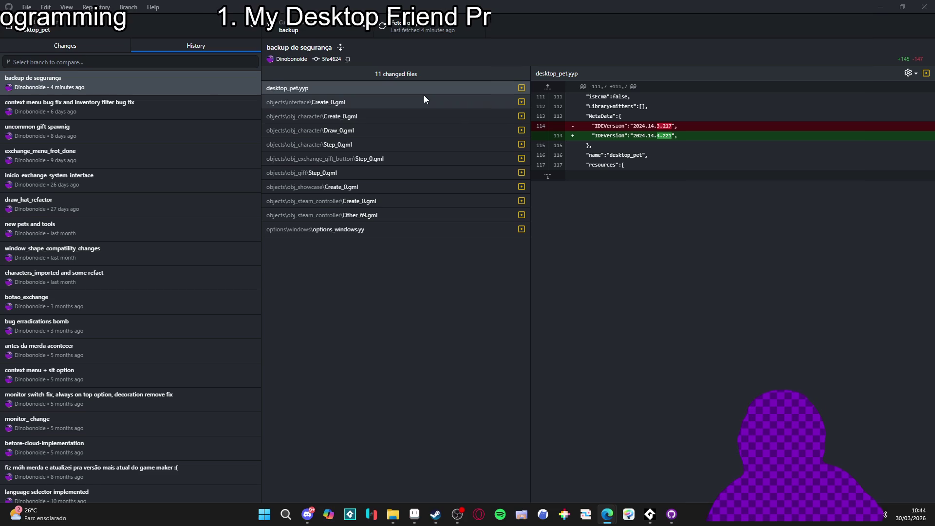
right_click(331, 86)
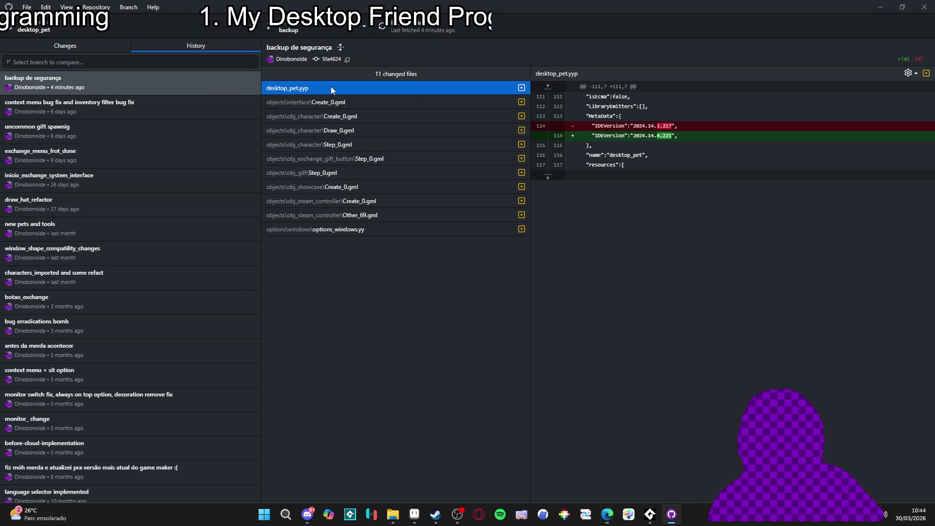
left_click(493, 86)
left_click(66, 61)
left_click(196, 62)
left_click(71, 100)
left_click(68, 84)
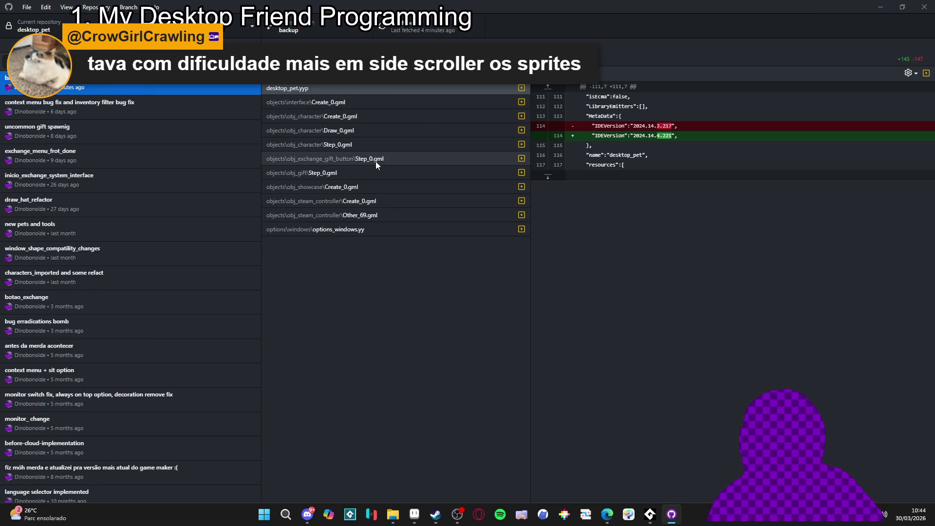
left_click(335, 106)
left_click(366, 188)
left_click(366, 227)
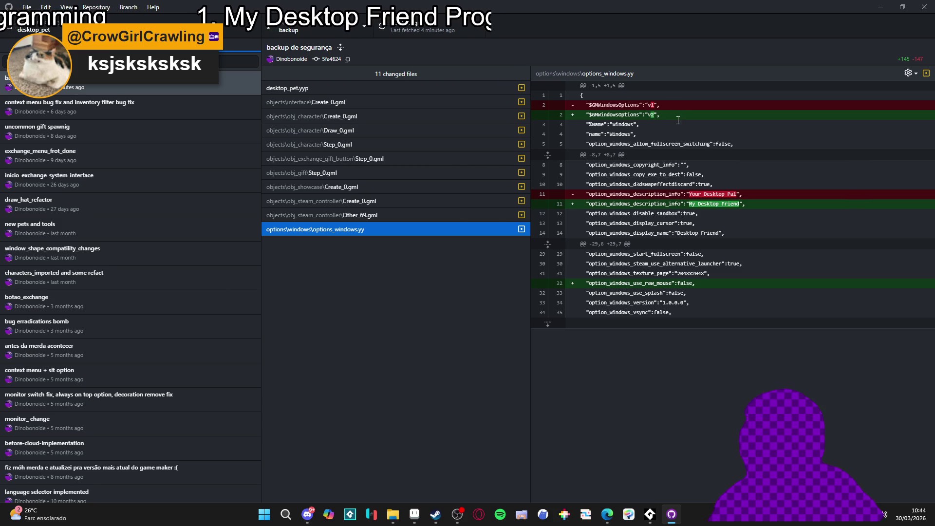
left_click(368, 90)
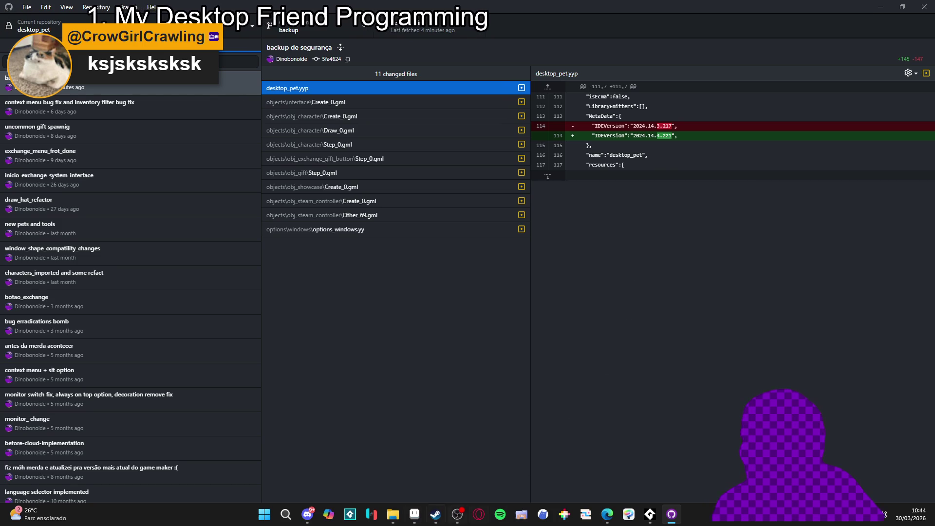
left_click(436, 515)
- Roll GameMaker back to version 2024.14.3 in Steam properties, then open Discord's Dinolandia server
right_click(113, 121)
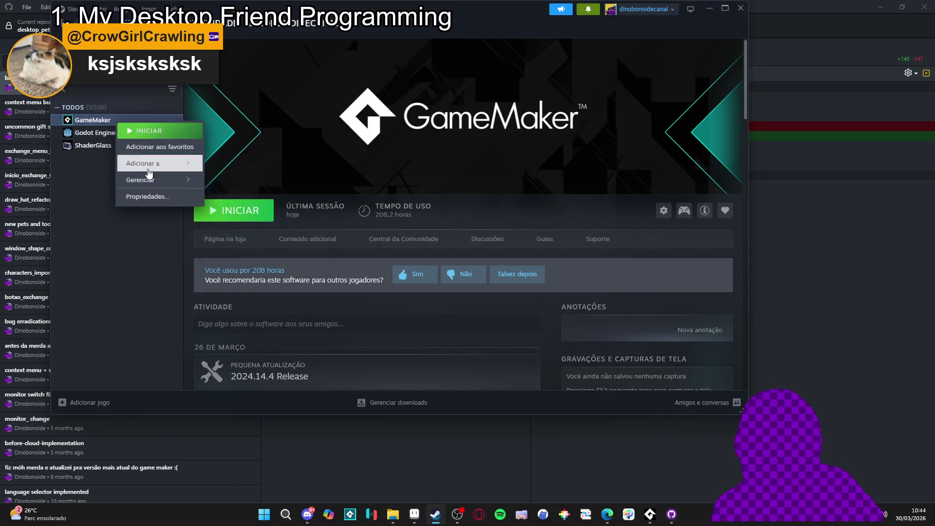
left_click(176, 197)
left_click(225, 126)
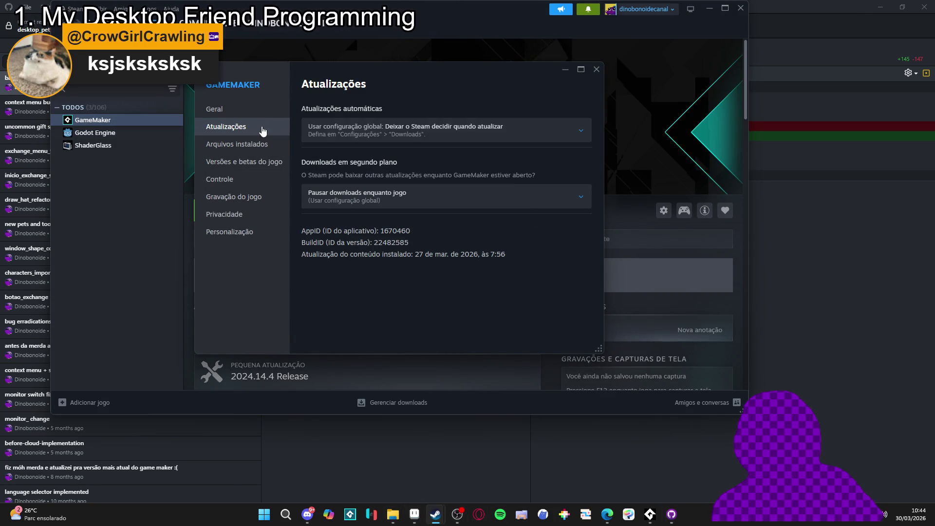
left_click(263, 162)
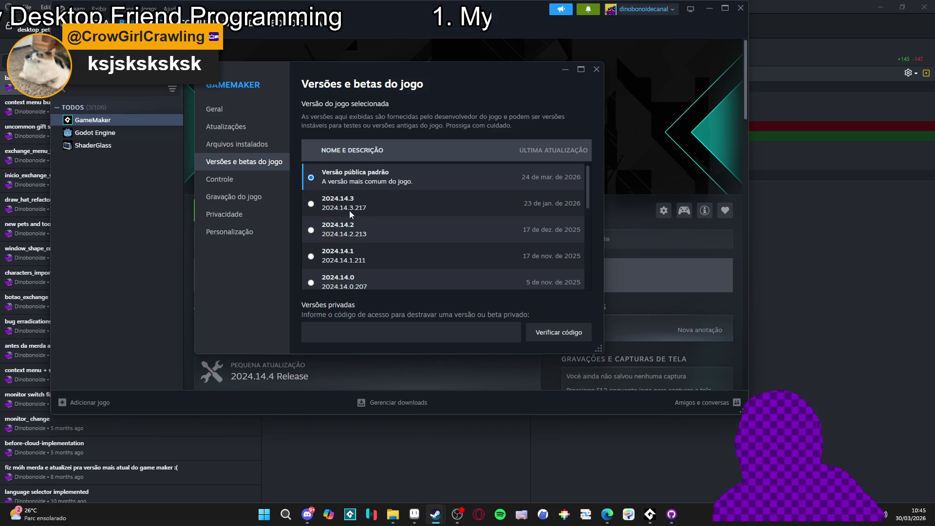
left_click(315, 203)
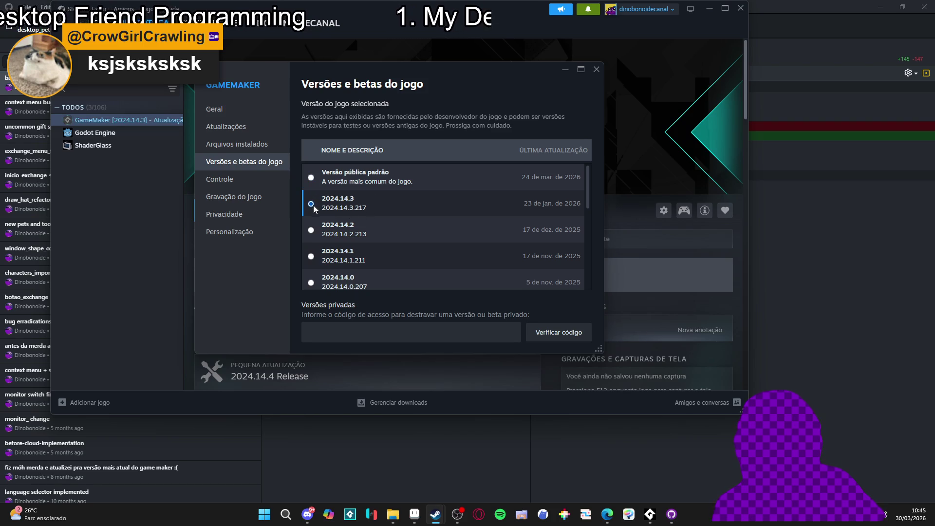
left_click(597, 69)
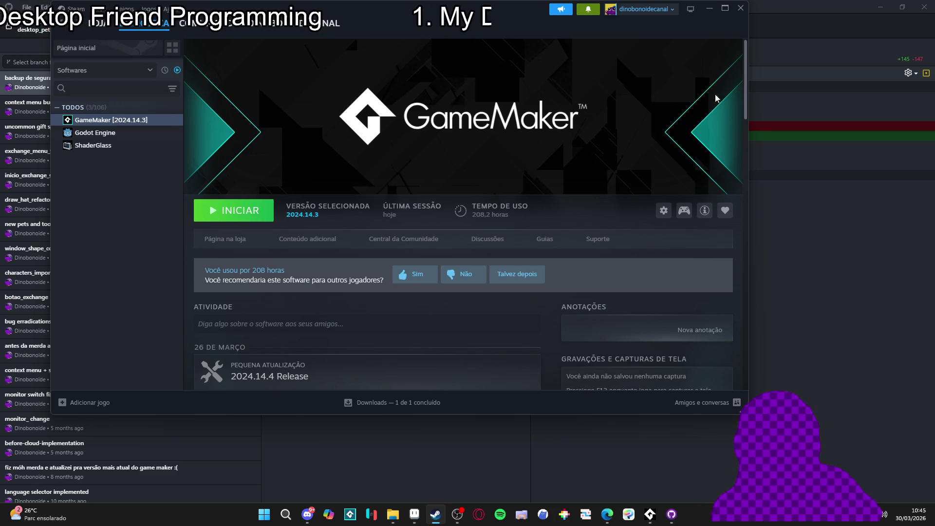
mouse_move(404, 7)
left_mouse_down()
mouse_move(531, 40)
mouse_move(479, 32)
left_mouse_up()
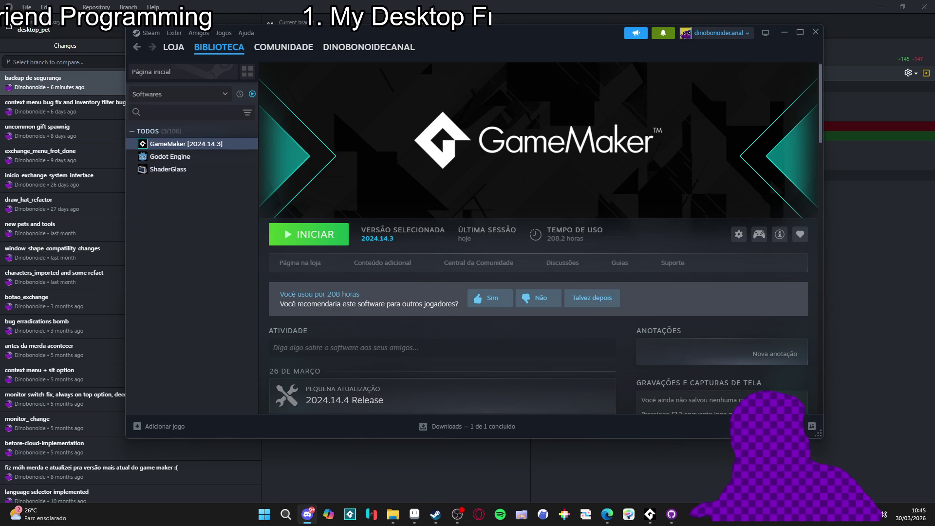
left_click(308, 514)
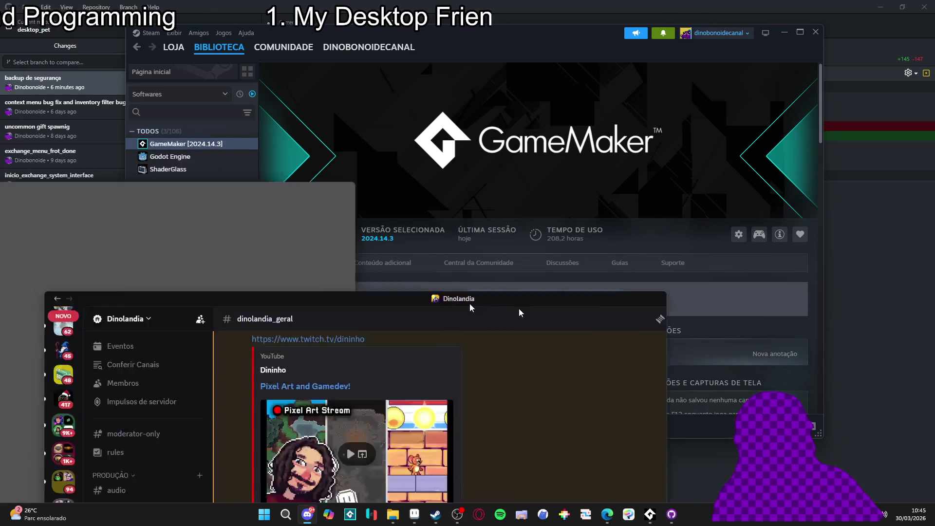
- Glance at Discord's feedback_artistico channel, then minimize Discord and Steam to reveal GitHub Desktop
left_click(117, 309)
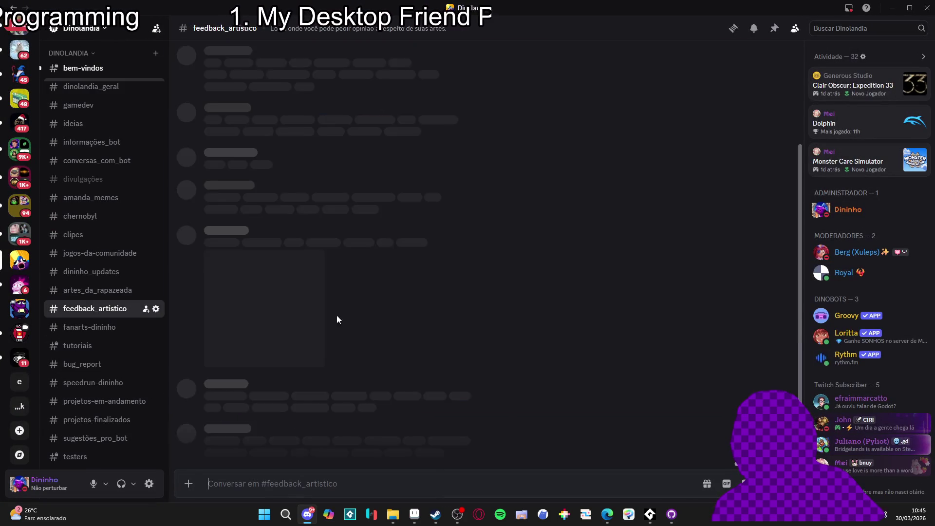
scroll(315, 334, "up", 3)
scroll(367, 316, "down", 4)
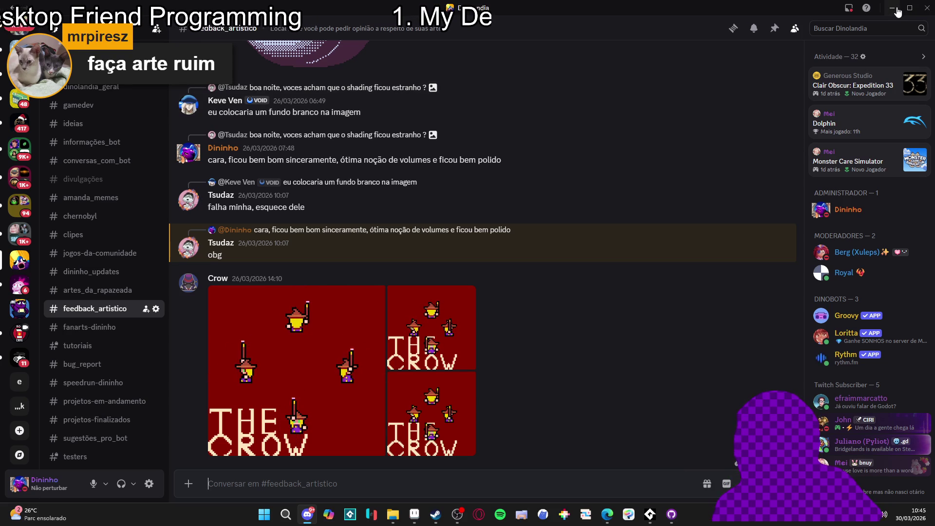
left_click(896, 9)
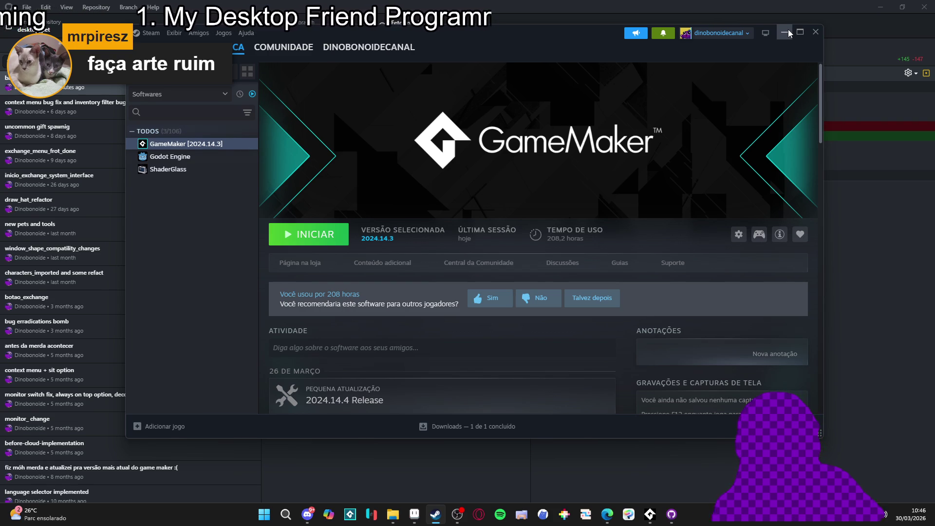
left_click(788, 31)
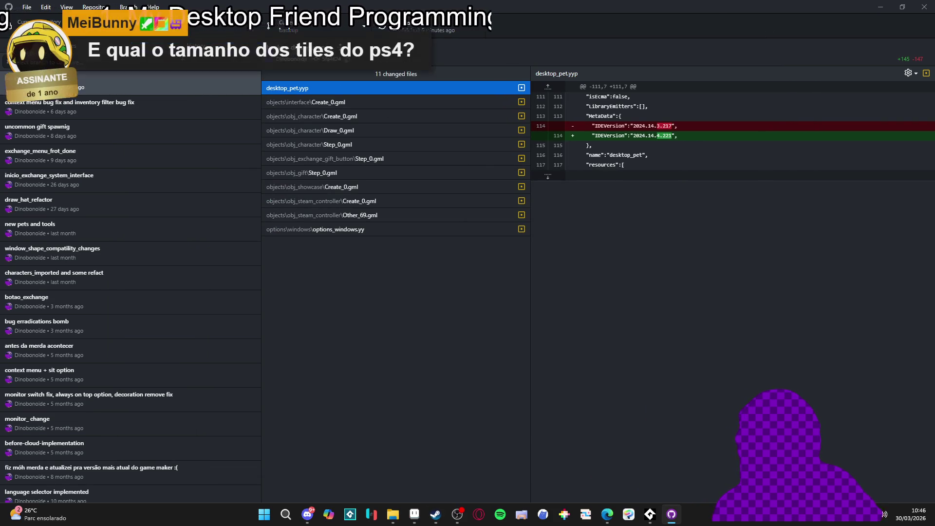
- Check Discord's welcome and feedback_artistico channels, then minimize Discord
left_click(307, 514)
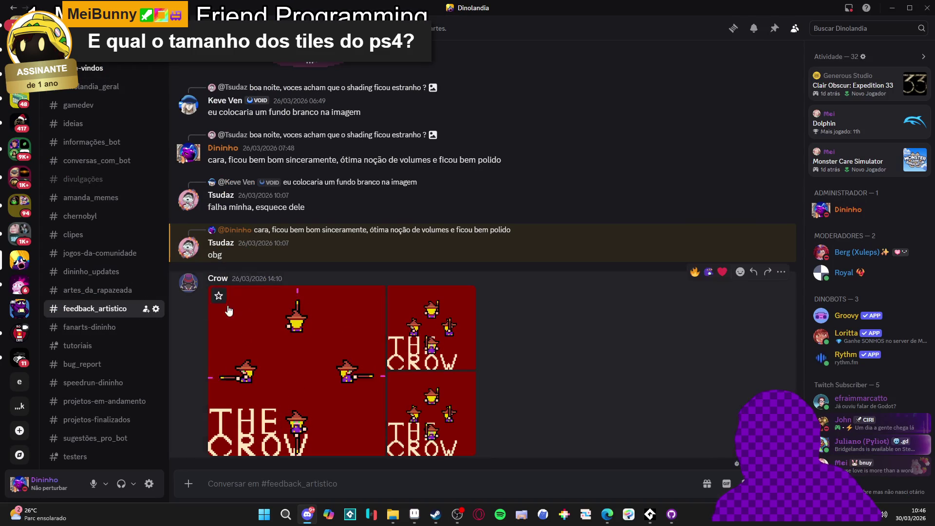
left_click(156, 69)
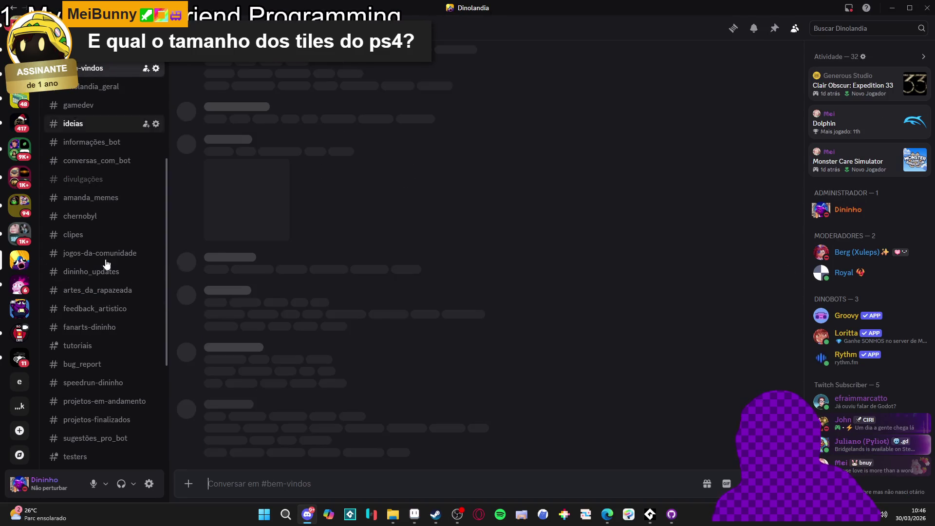
left_click(117, 309)
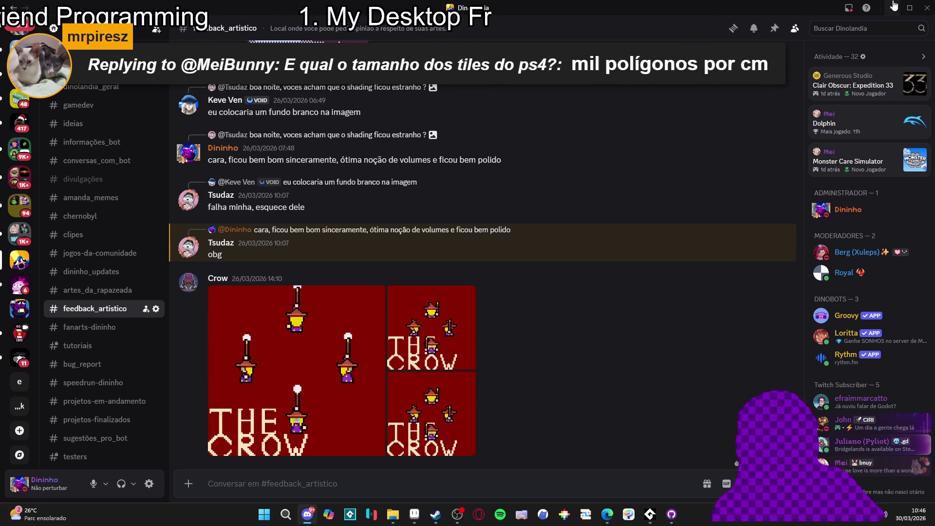
left_click(895, 6)
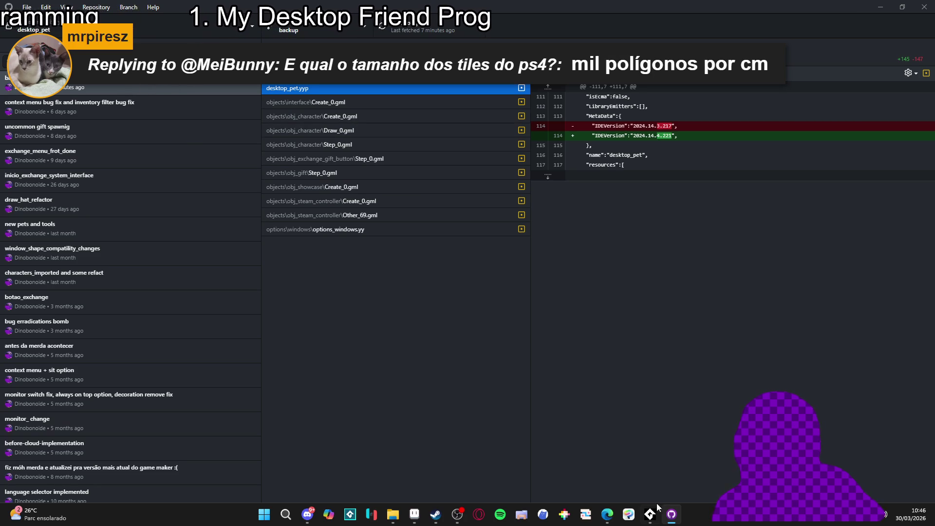
- Launch GameMaker 2024.14.3 from the Steam library and open the desktop_pet project
mouse_move(650, 514)
left_click(439, 522)
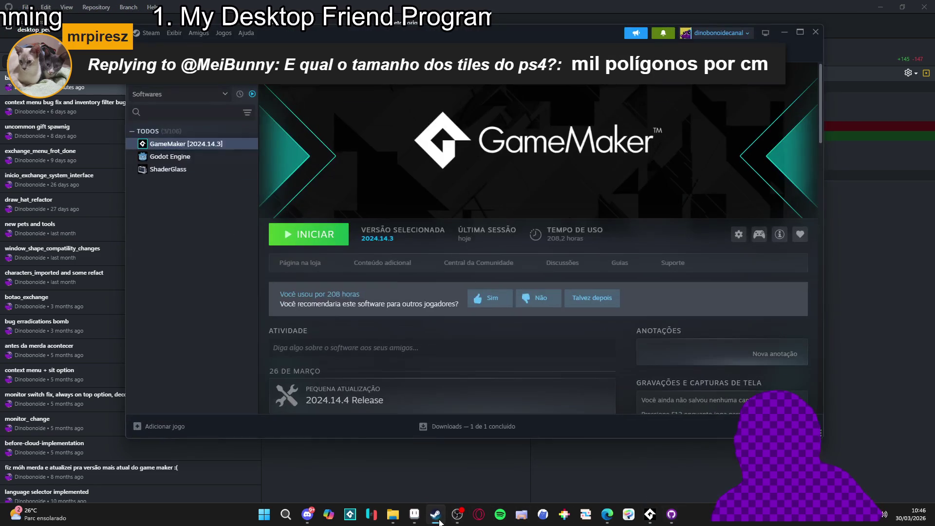
left_click(330, 244)
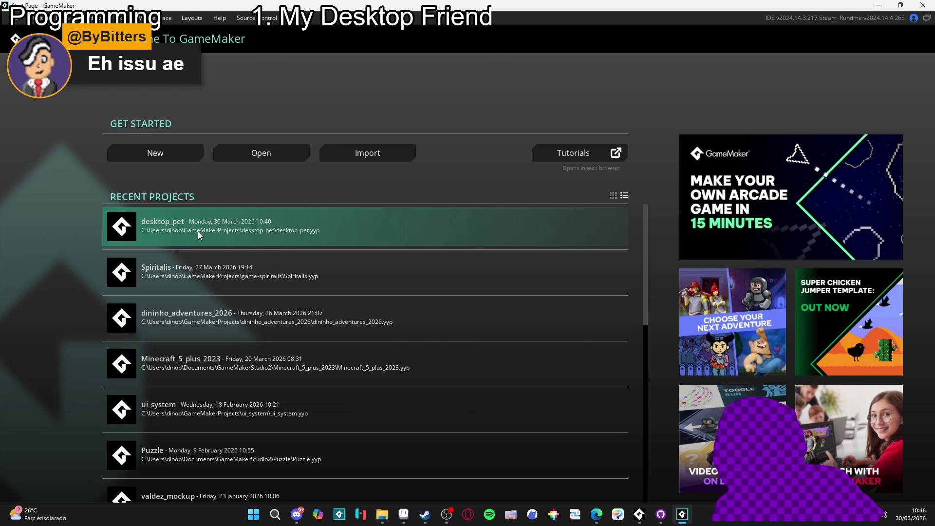
left_click(198, 232)
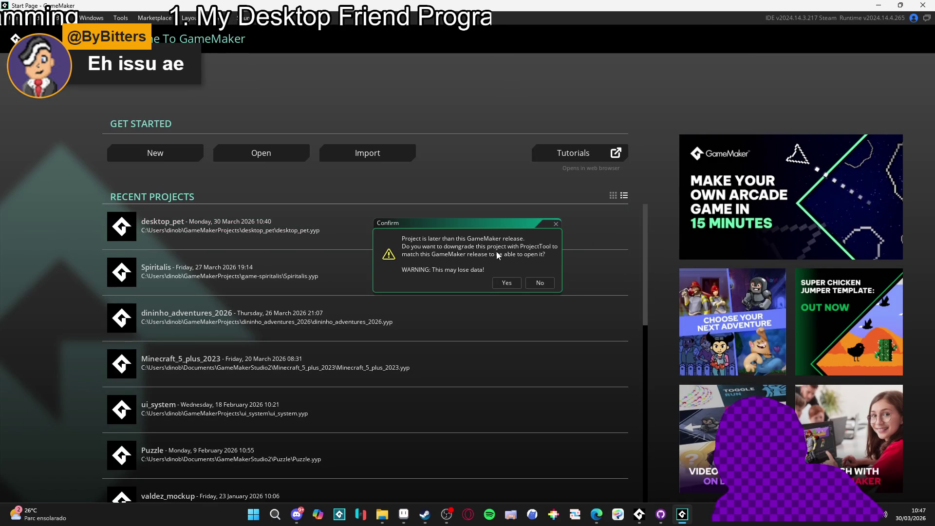
- Accept the desktop_pet downgrade and the Project Tool update check in Package Manager
left_click(501, 283)
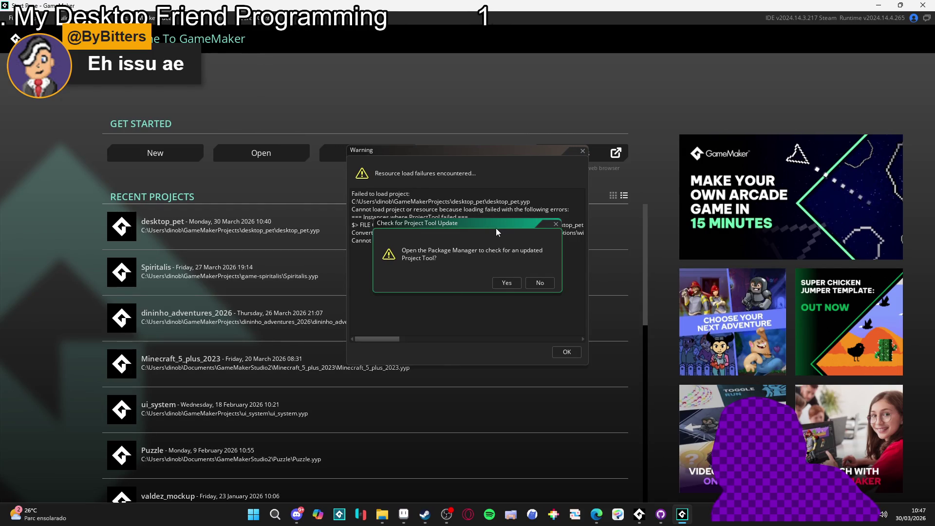
left_click(506, 283)
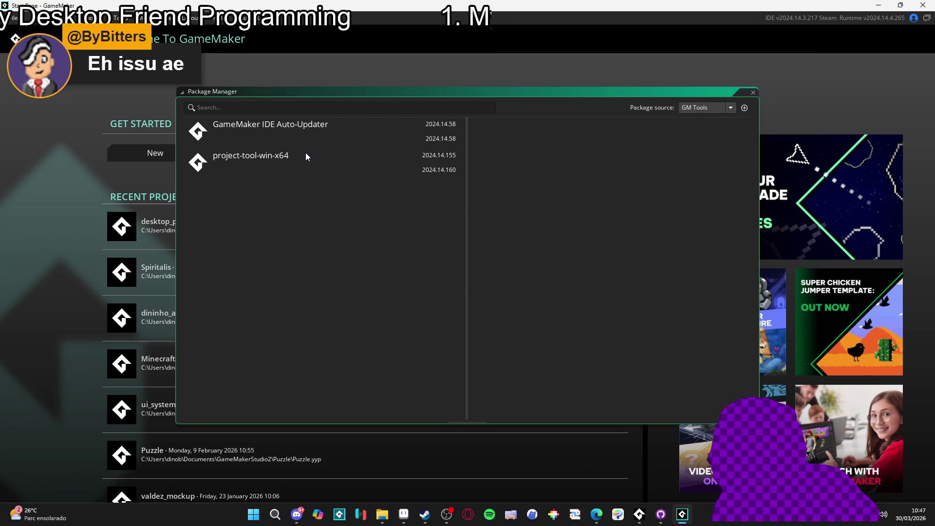
left_click(304, 134)
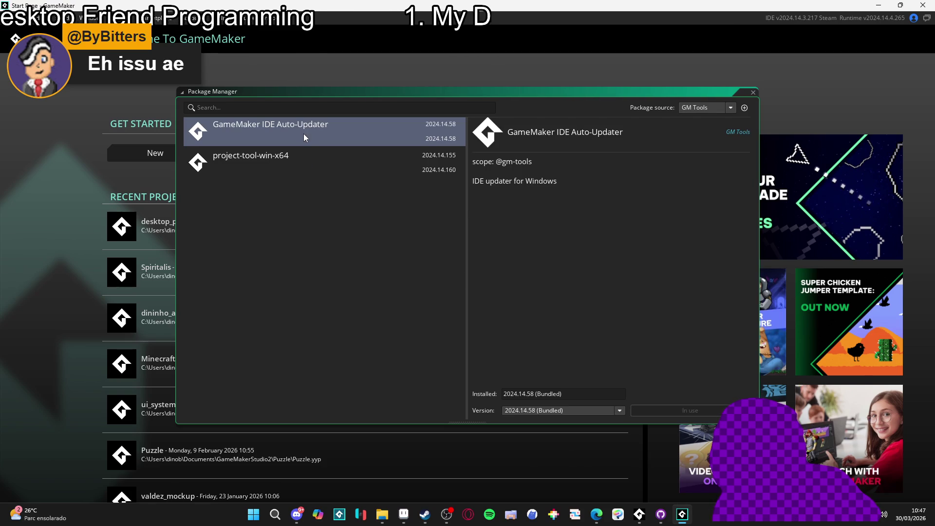
- Update project-tool-win-x64 to 2024.14.160, then close Package Manager and the load warning
left_click(308, 154)
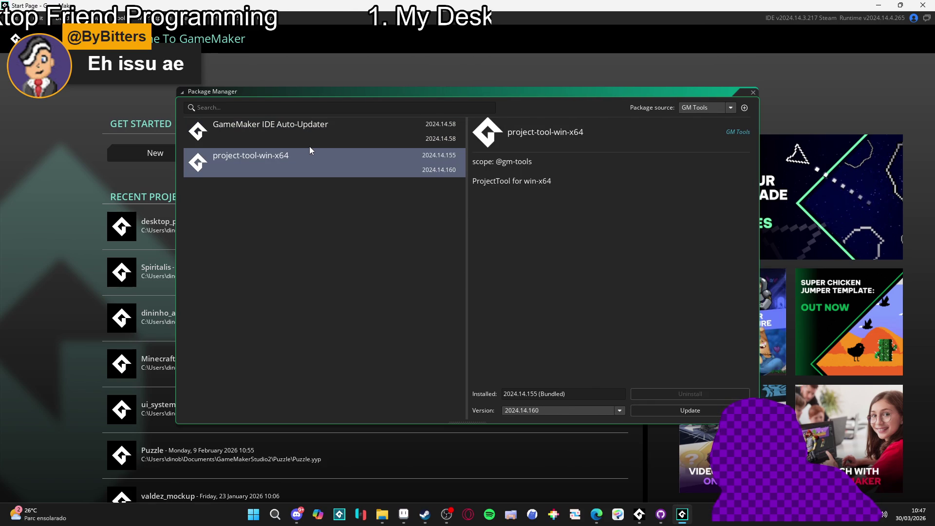
left_click(653, 410)
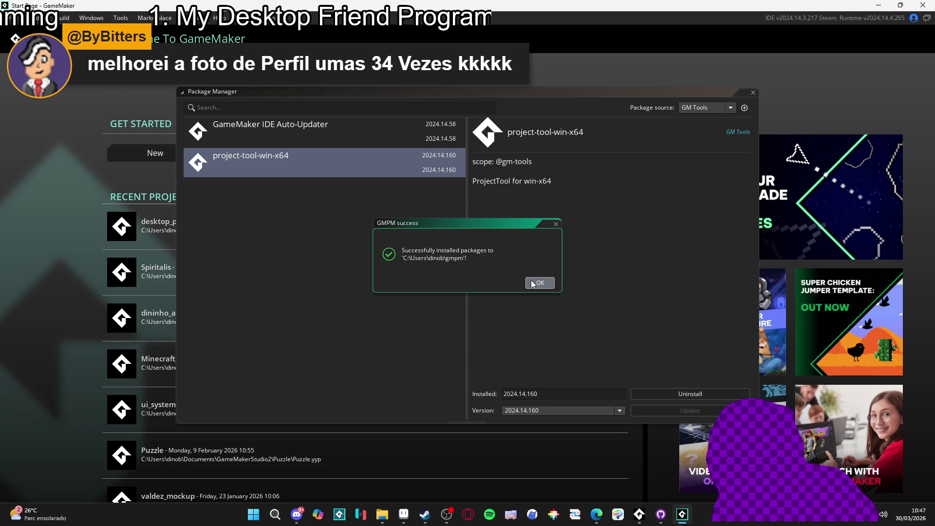
left_click(532, 284)
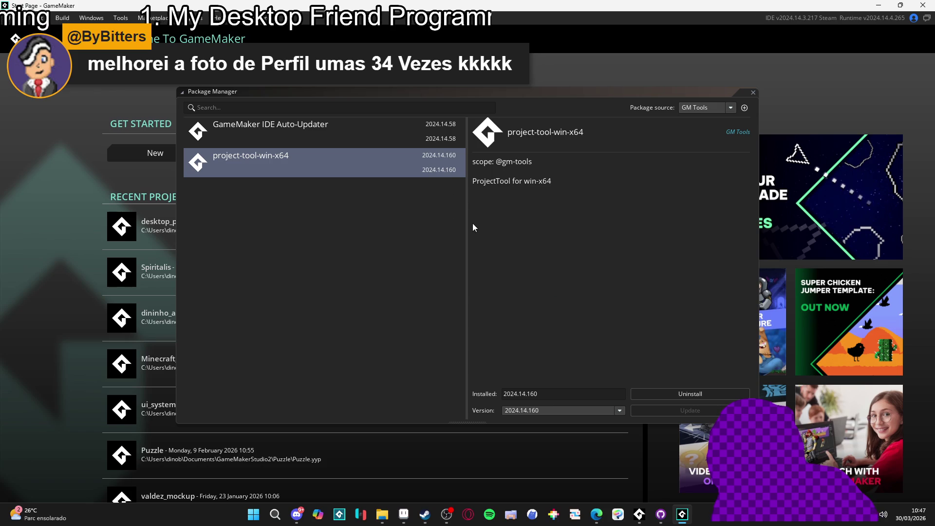
left_click(380, 168)
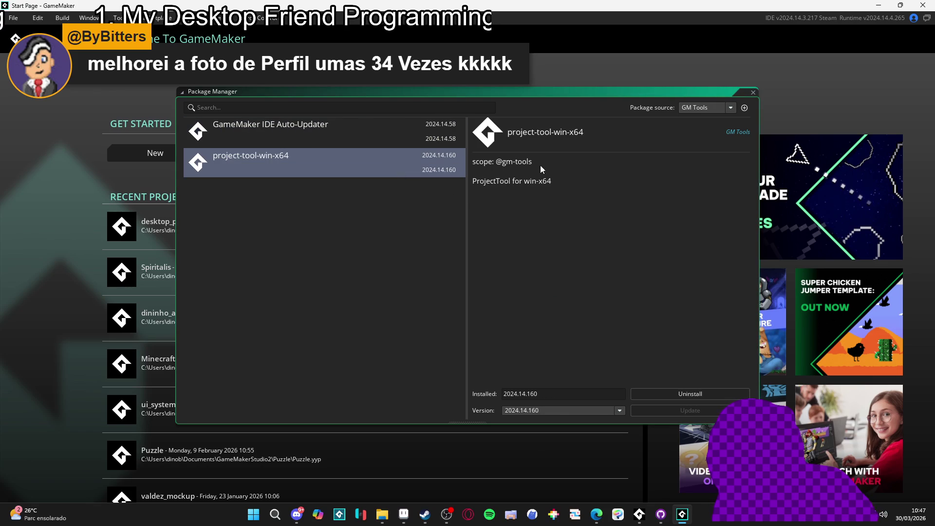
left_click(753, 92)
left_click(578, 352)
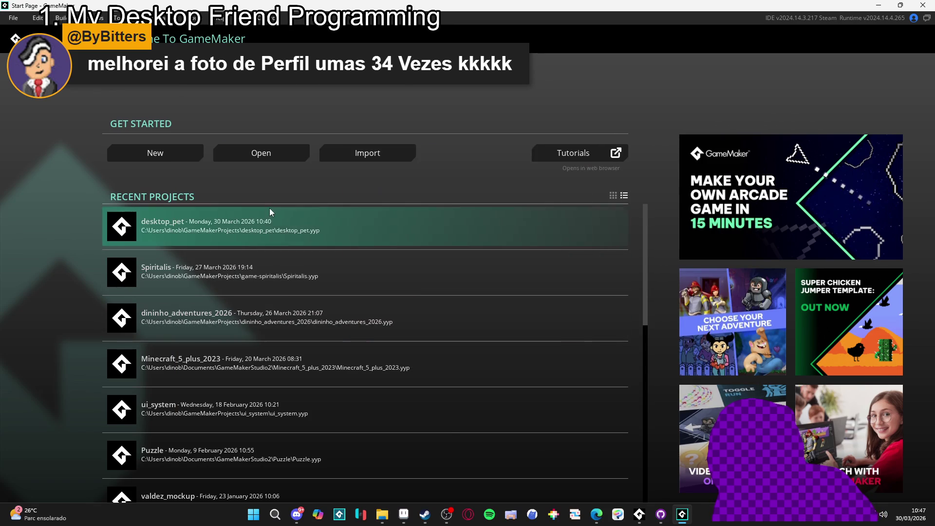
- Open desktop_pet, confirm the downgrade, dismiss Project Health, and build-run it with F5
left_click(285, 225)
left_click(493, 279)
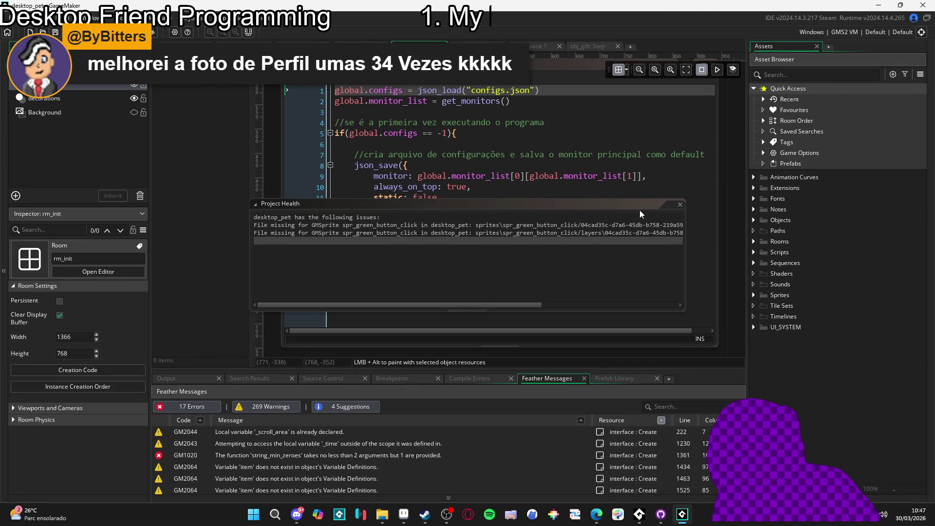
left_click(681, 206)
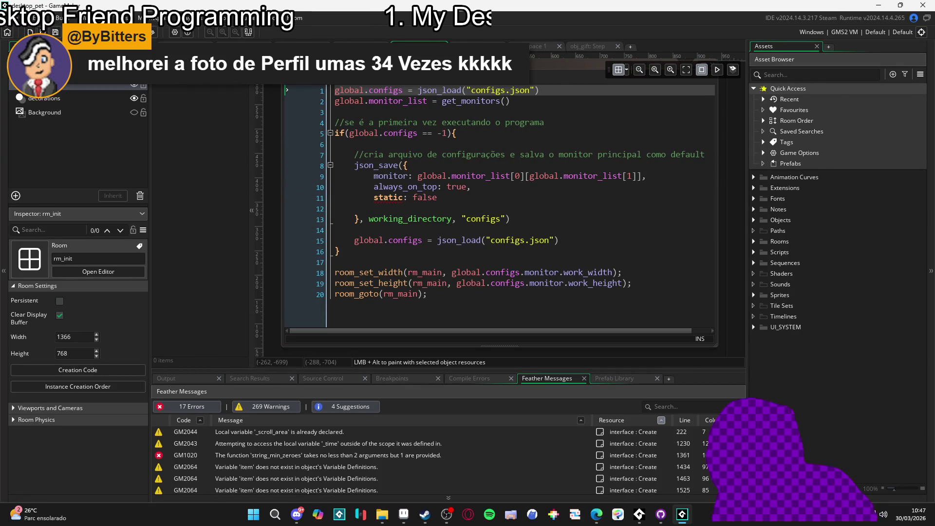
key("F5")
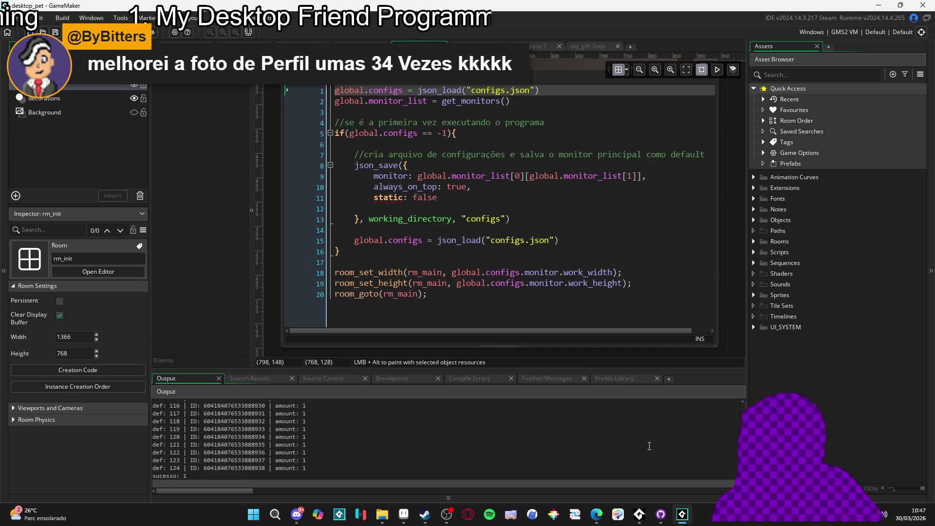
- Close the desktop_pet project window and open the Spiritalis recent project
right_click(683, 514)
left_click(643, 491)
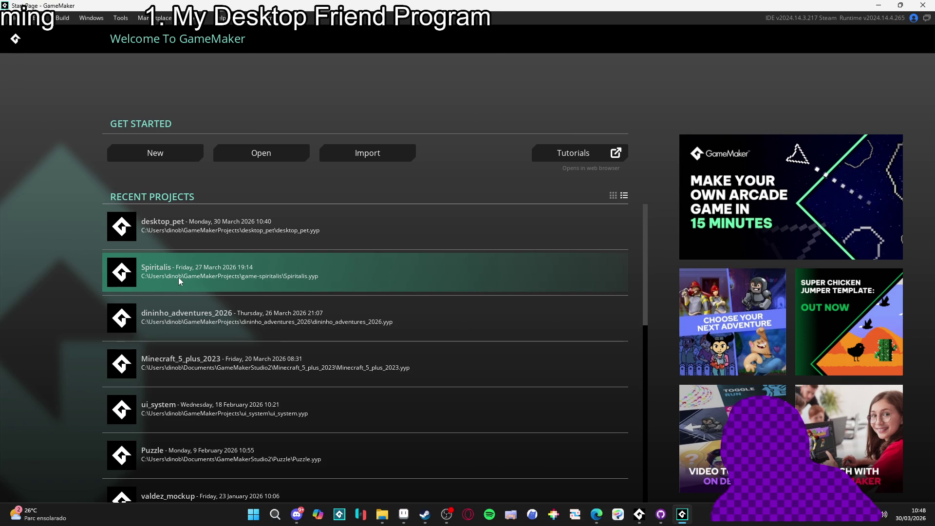
left_click(178, 276)
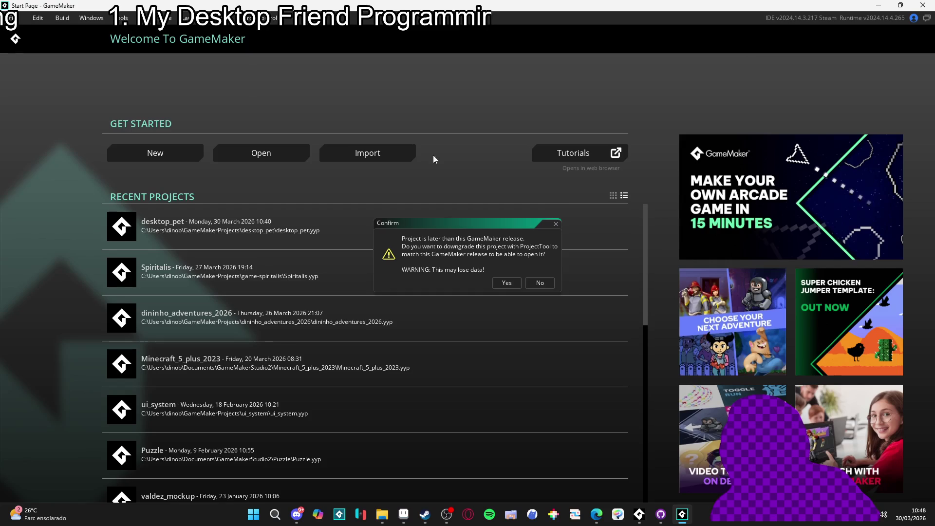
- Decline the Spiritalis downgrade and set GameMaker in Steam back to Versão pública padrão
left_click(547, 284)
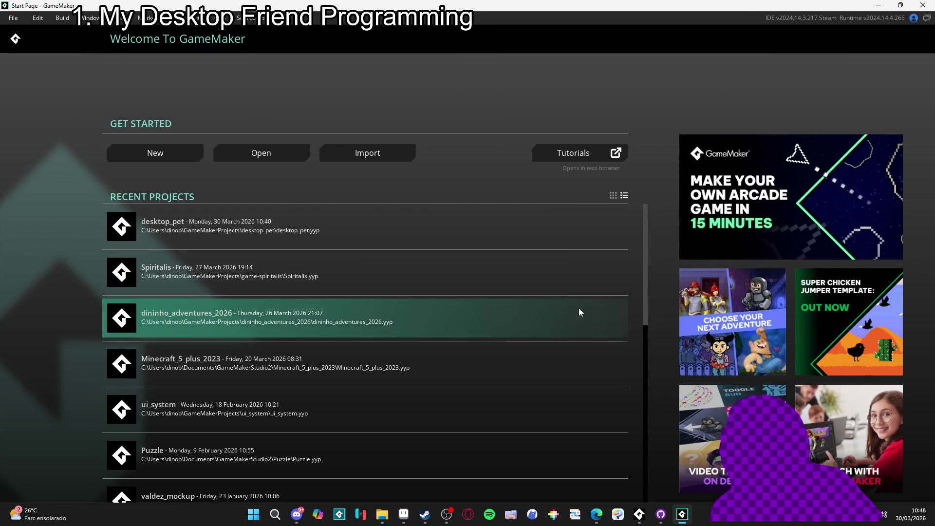
left_click(425, 515)
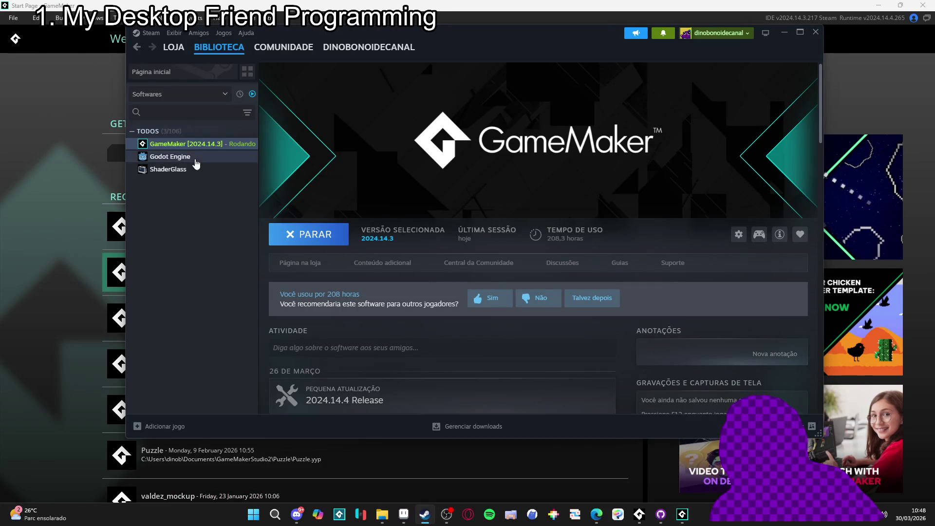
right_click(194, 144)
left_click(237, 222)
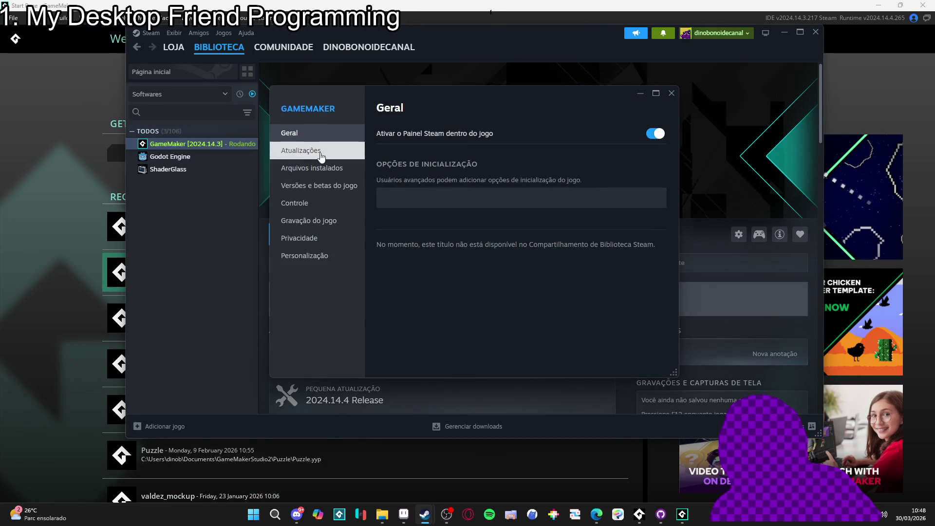
left_click(342, 186)
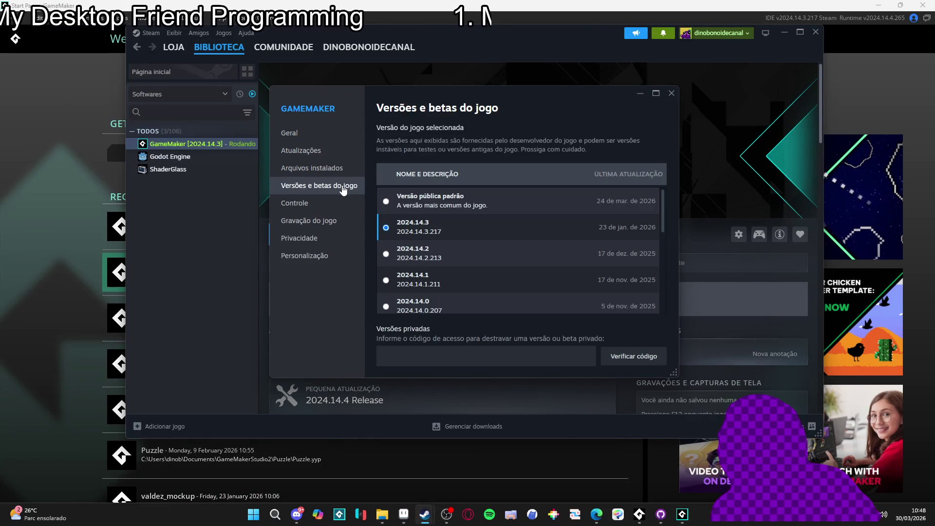
left_click(386, 201)
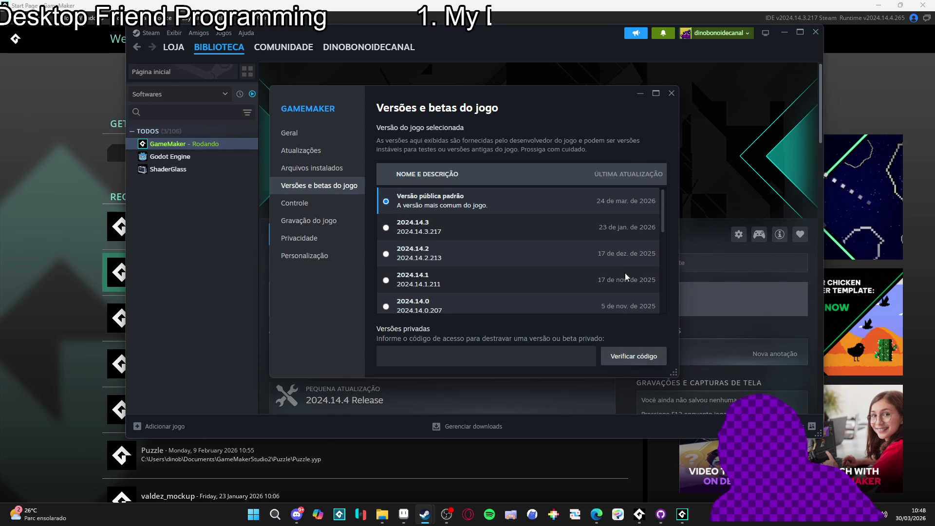
left_click(675, 99)
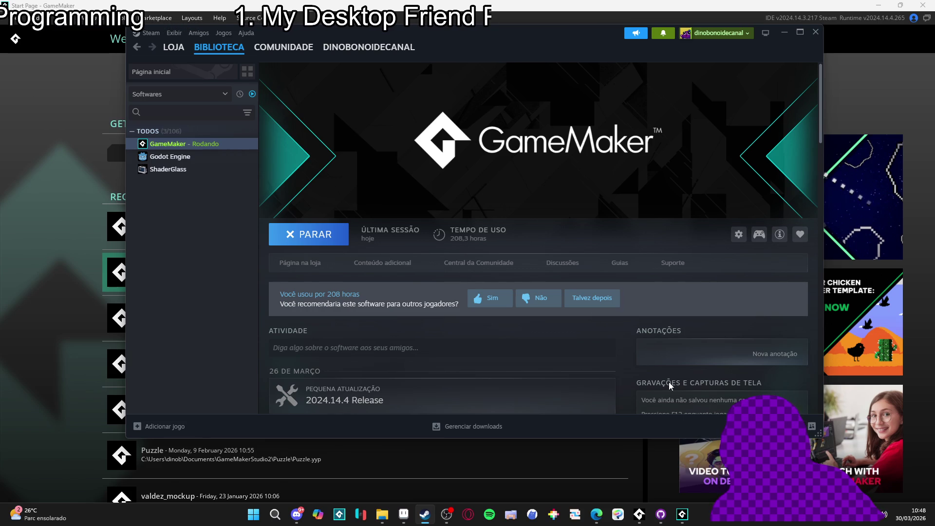
left_click(687, 514)
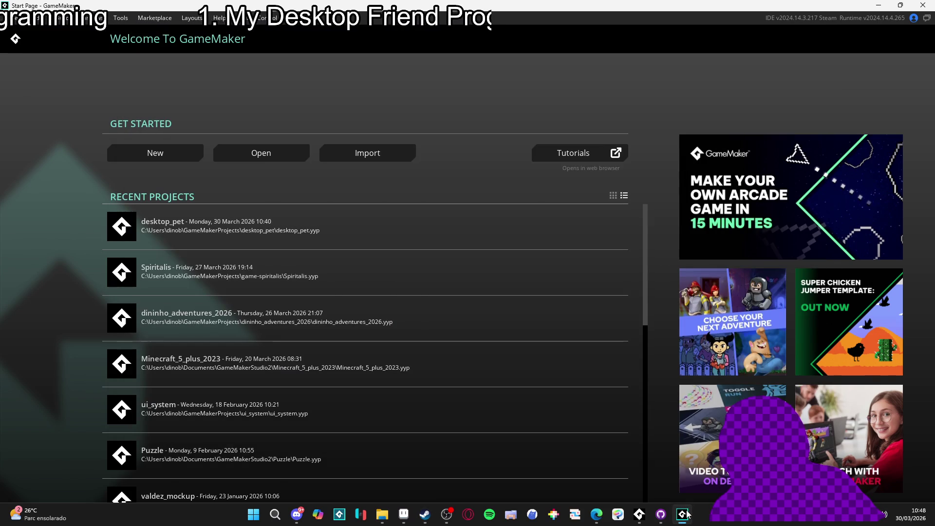
- Check GameMaker's available versions and betas in its Steam Properties, then launch GameMaker
left_click(282, 287)
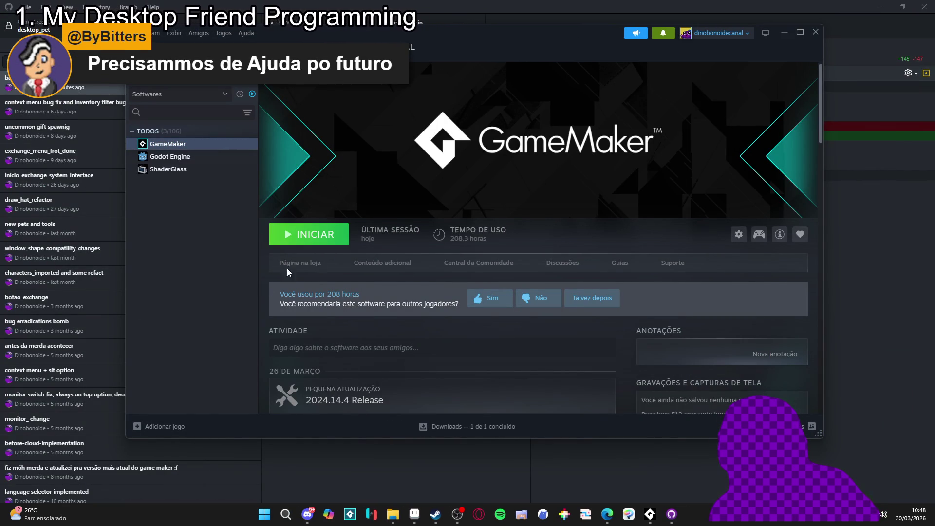
right_click(210, 147)
left_click(226, 220)
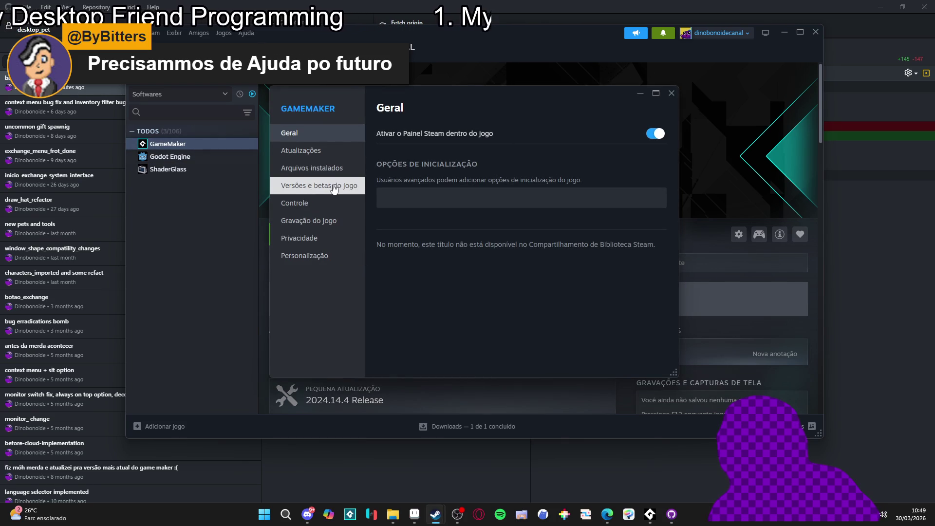
left_click(316, 168)
left_click(337, 190)
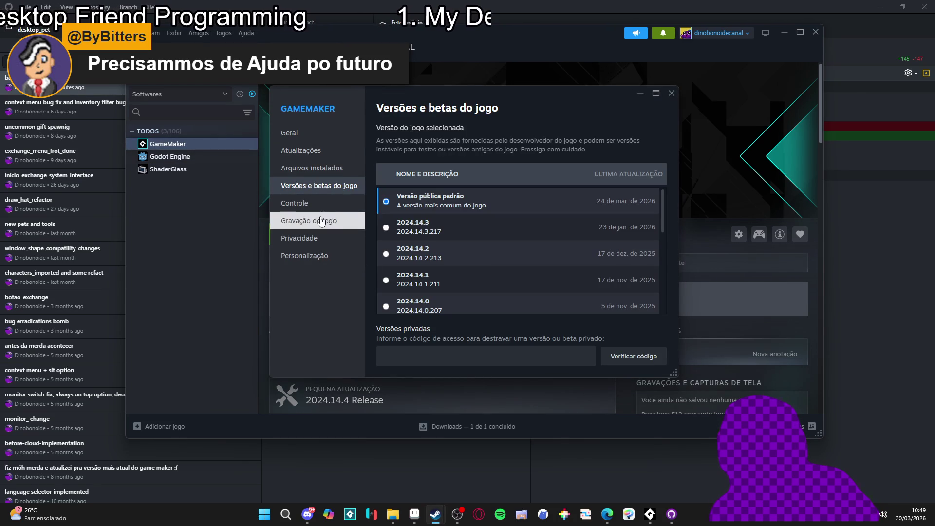
left_click(634, 356)
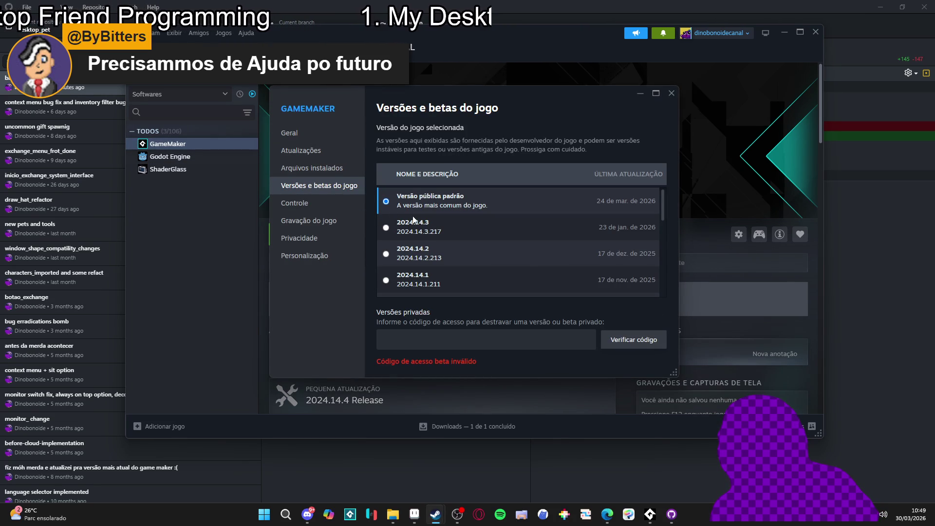
left_click(671, 93)
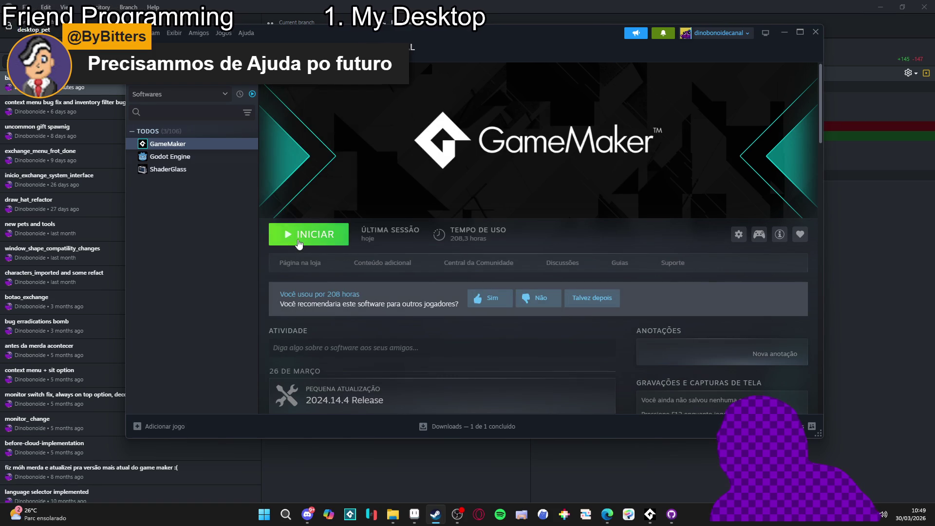
left_click(299, 242)
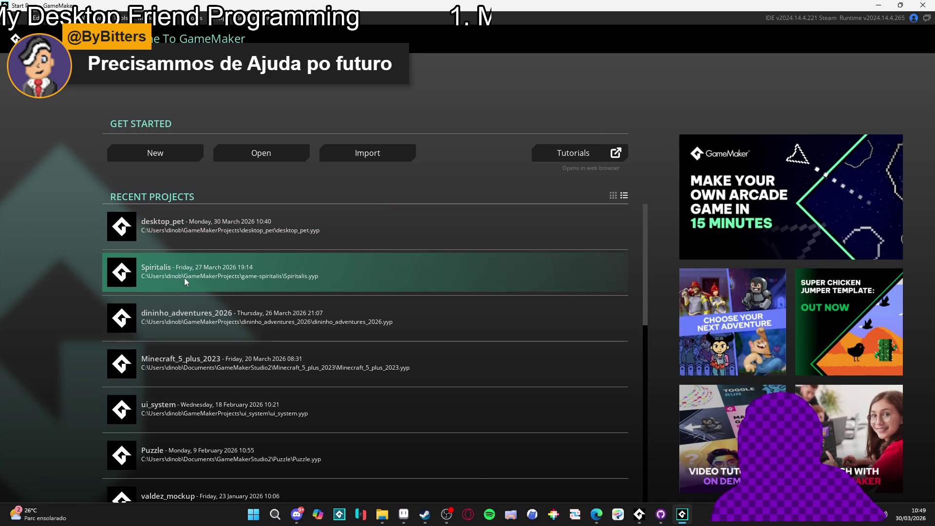
- Open Spiritalis from Recent Projects and start a test run
left_click(184, 278)
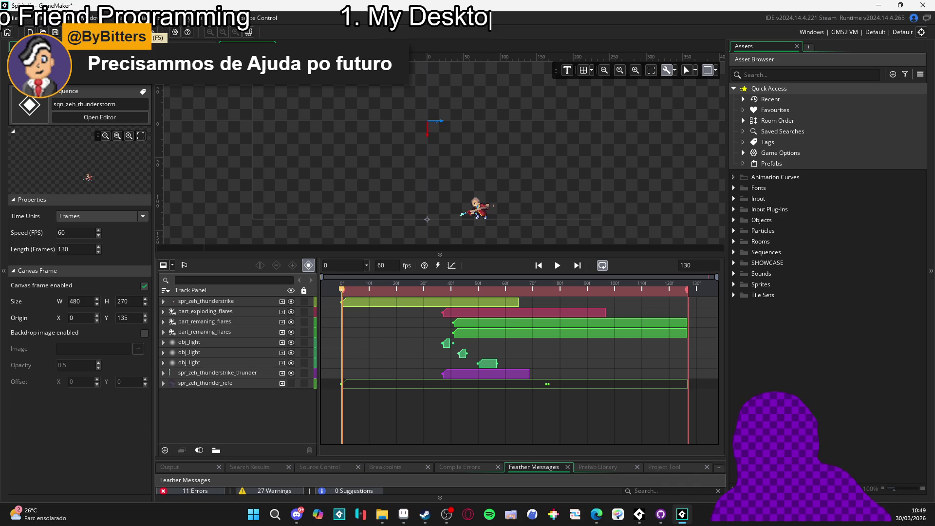
left_click(157, 32)
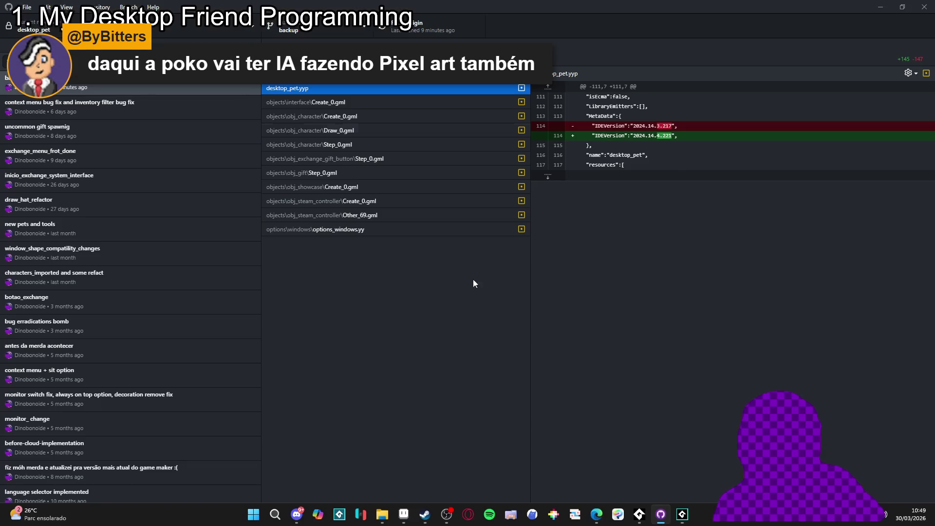
- Switch GitHub Desktop to the game-spiritalis repository, glance at its branches, and minimise it
left_click(44, 27)
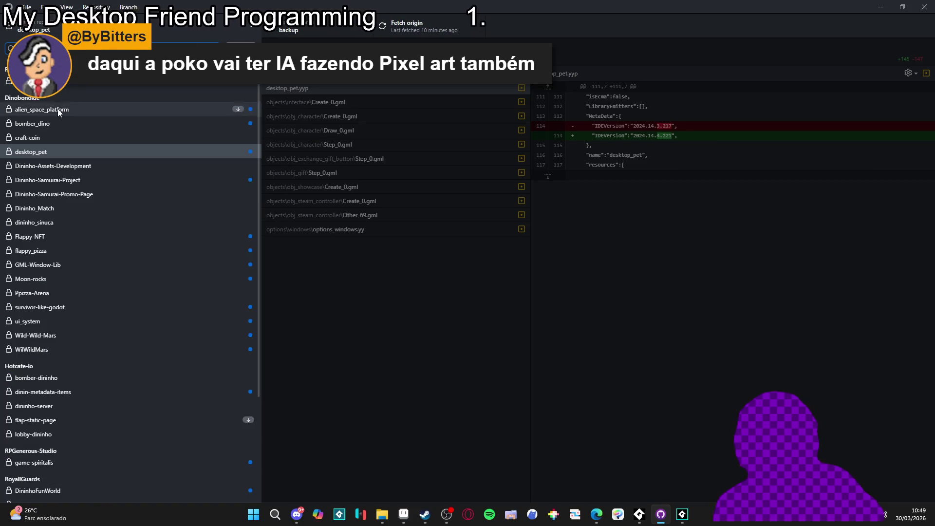
left_click(72, 87)
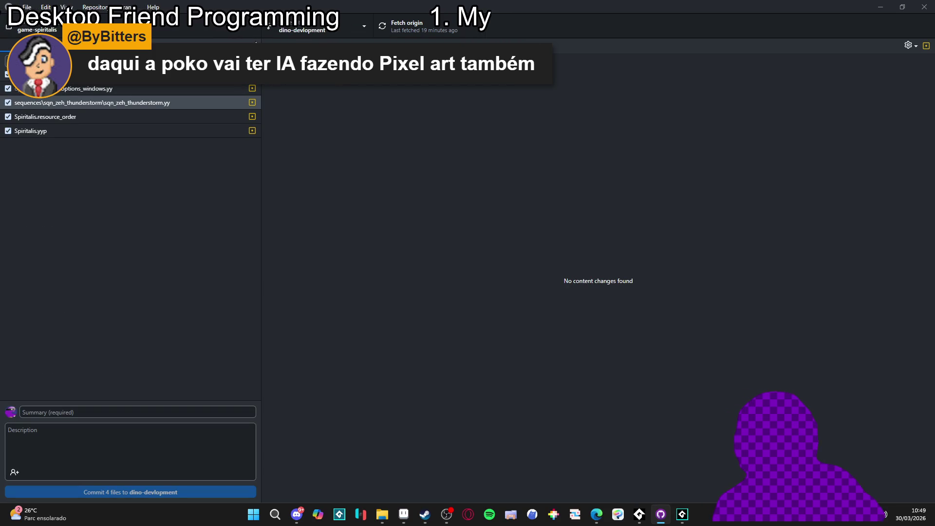
left_click(292, 27)
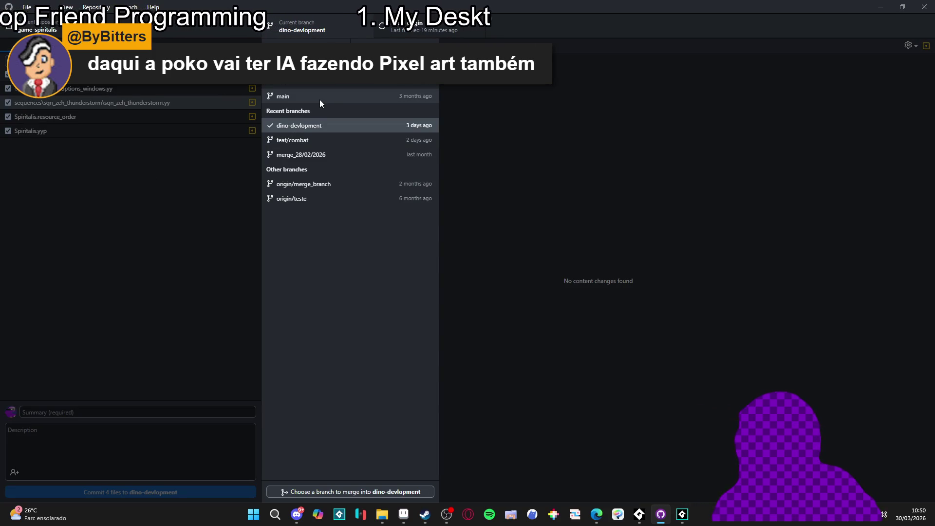
left_click(191, 189)
left_click(889, 10)
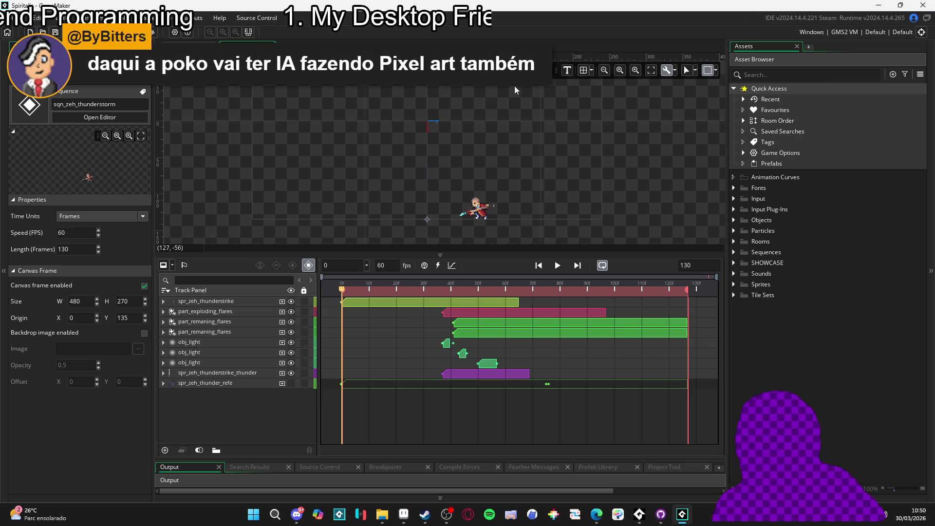
- Open the desktop_pet project from File > Open Recent
left_click(10, 17)
mouse_move(30, 91)
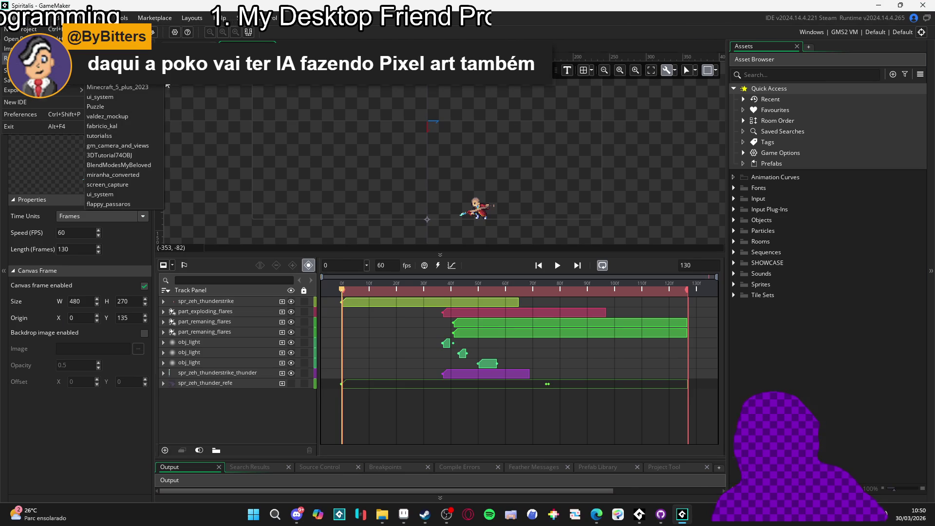
left_click(112, 58)
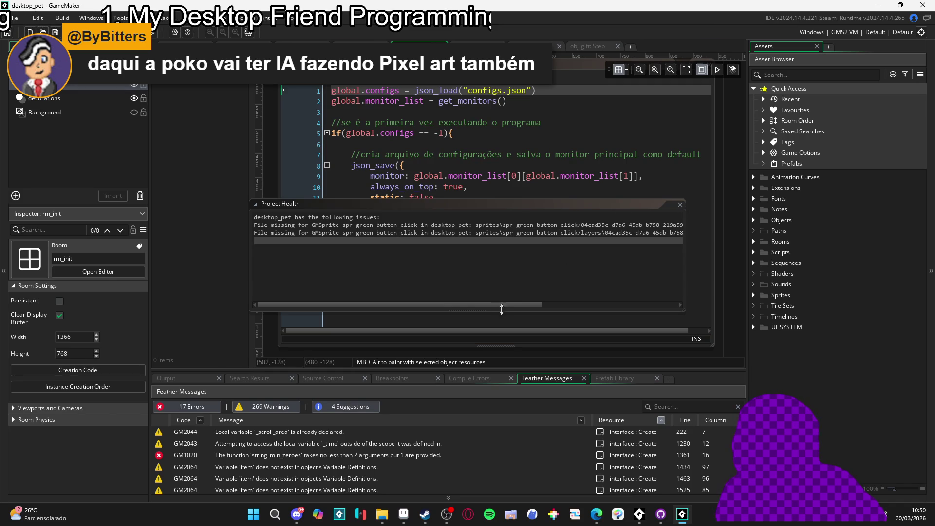
- Close the Project Health report and show the obj_gift Step event code
left_click(555, 305)
left_click(680, 205)
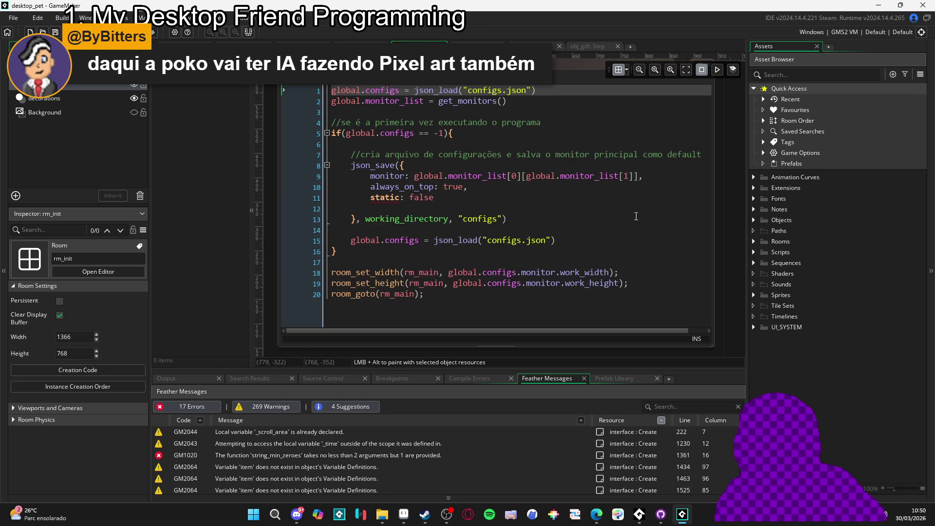
left_click(584, 47)
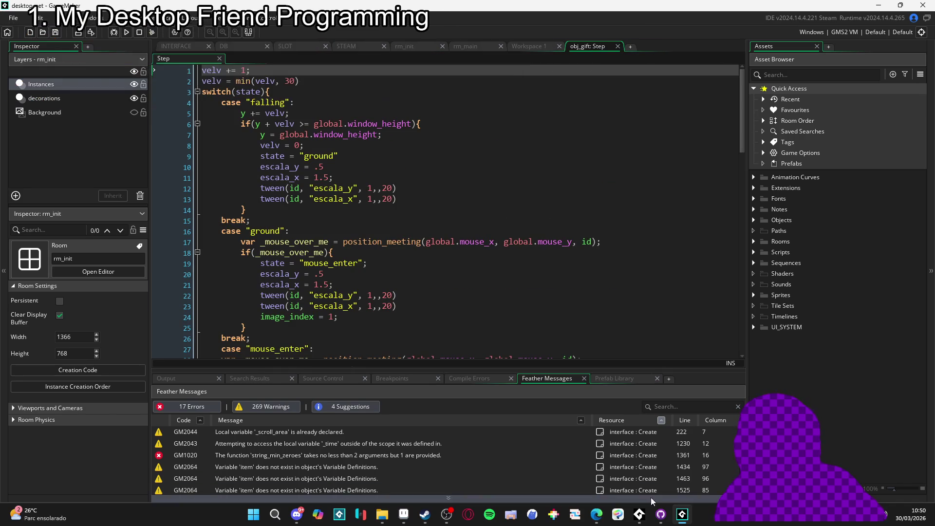
- Switch GitHub Desktop to the desktop_pet repository and return to GameMaker
left_click(668, 521)
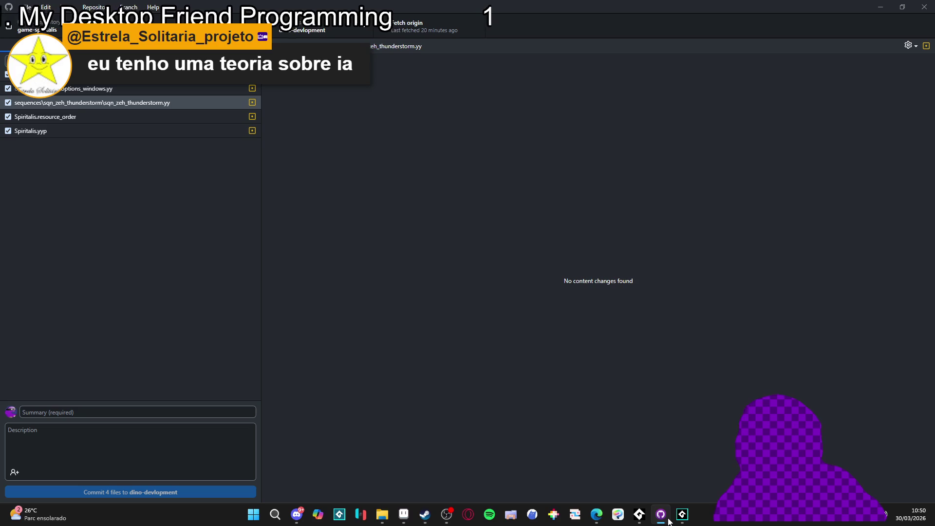
left_click(34, 27)
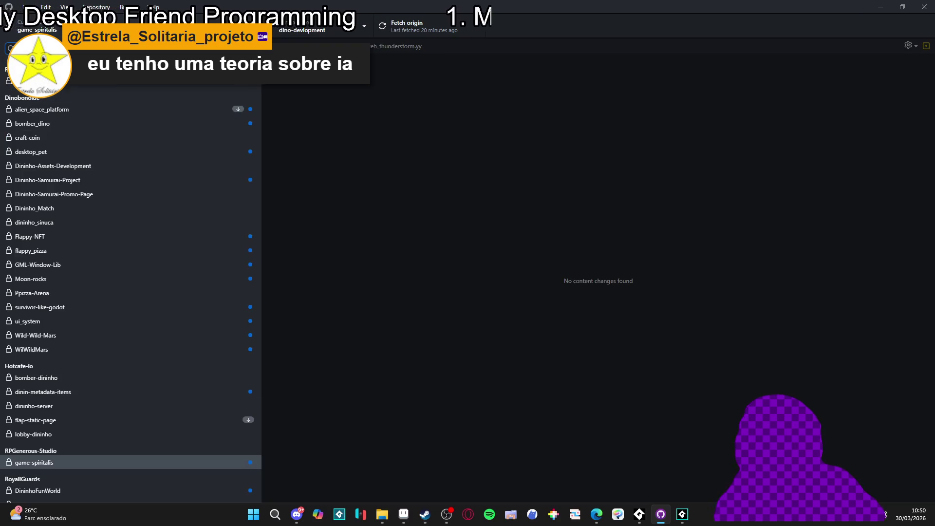
left_click(39, 153)
left_click(891, 6)
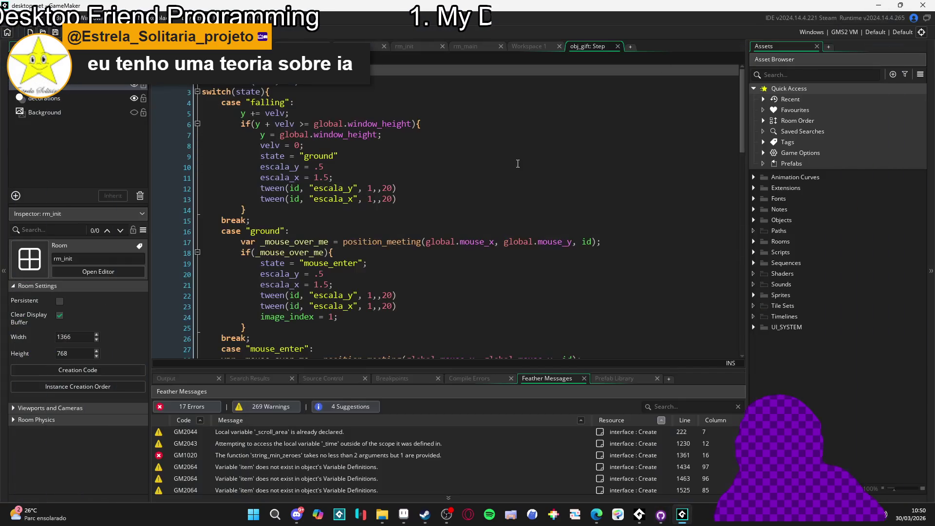
- Run desktop_pet with F5, with the Output log showing
left_click(444, 226)
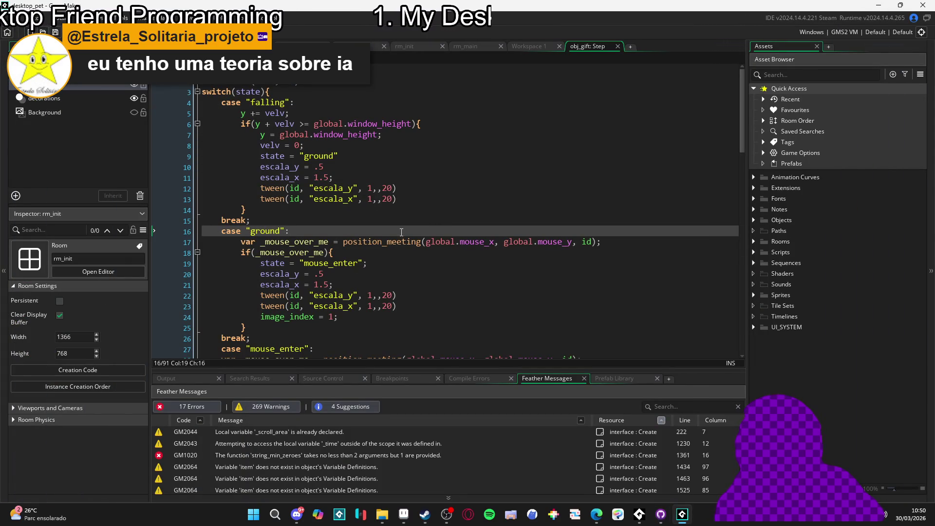
left_click(195, 381)
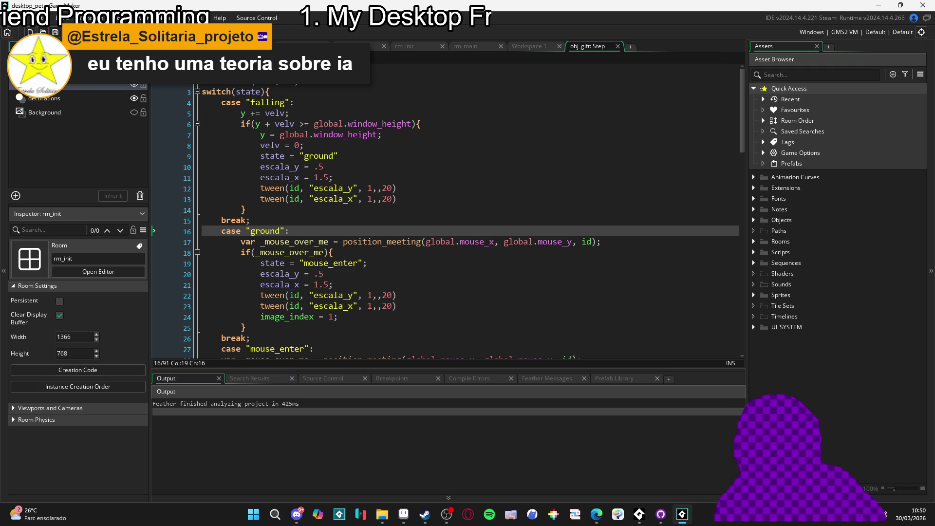
key("F5")
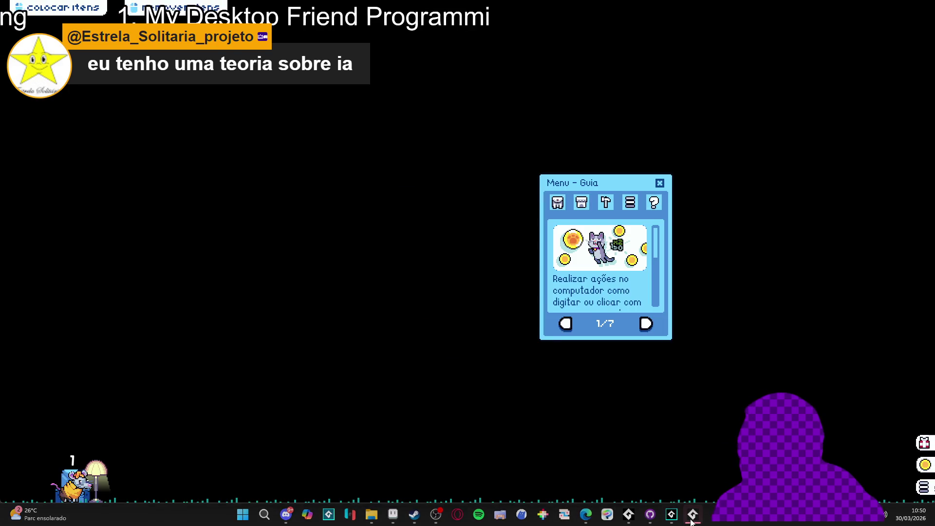
- In the running game, try the inventory pets: blue ghost, grey cat, hyper mice rat, purple creature
left_click(692, 522)
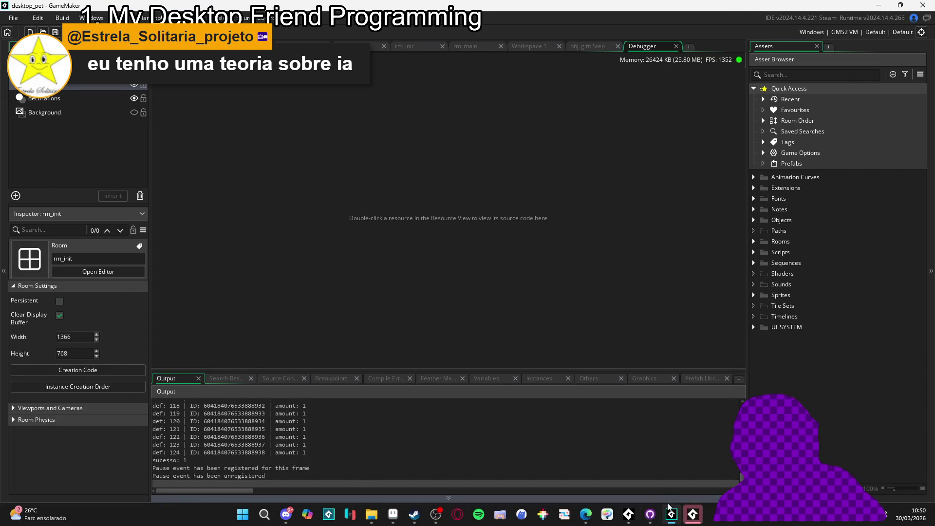
left_click(692, 522)
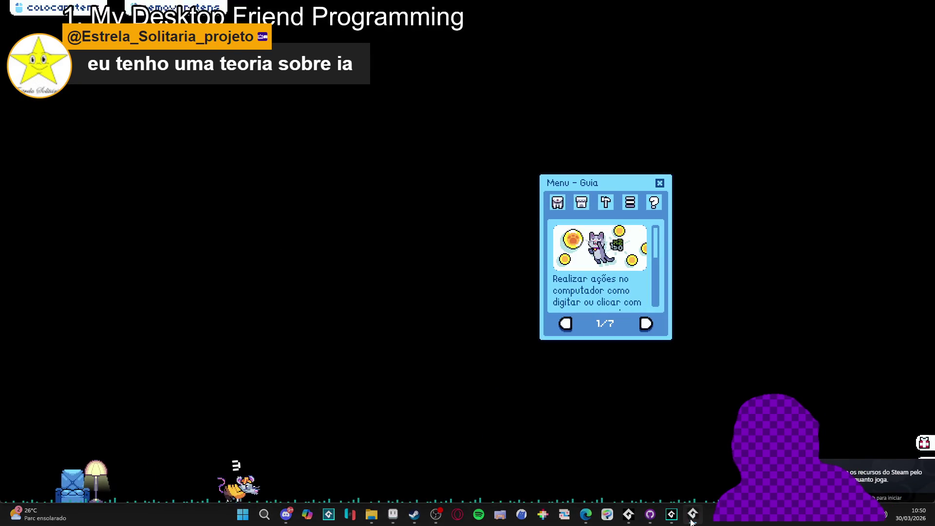
left_click(564, 204)
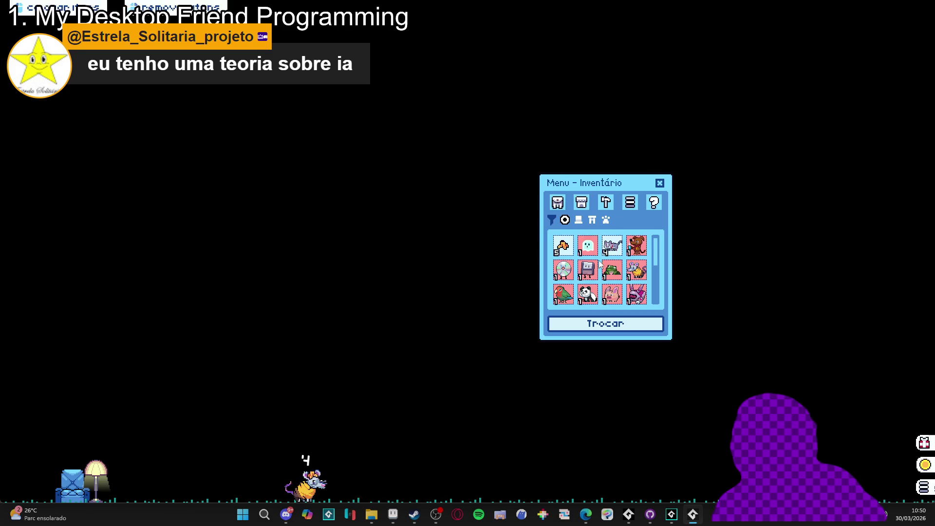
left_click(659, 184)
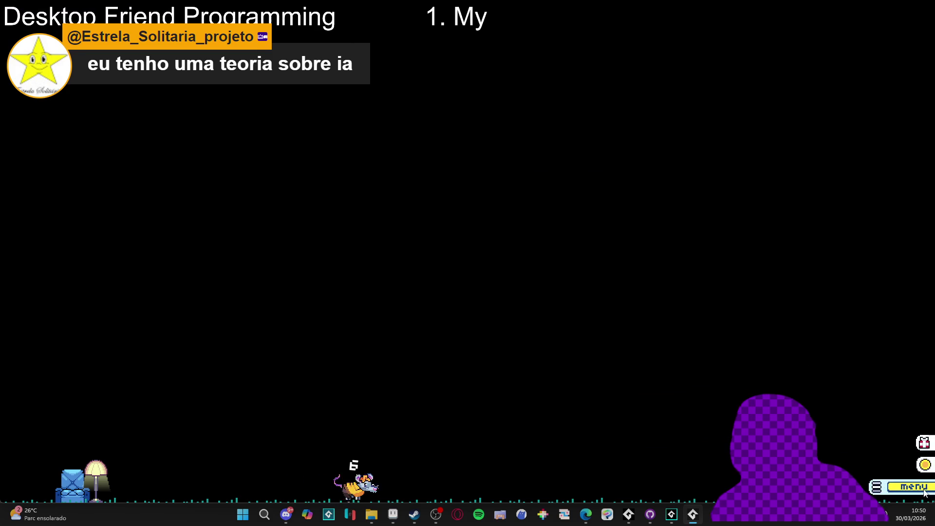
left_click(913, 486)
left_click(588, 248)
left_click(612, 247)
left_click(641, 276)
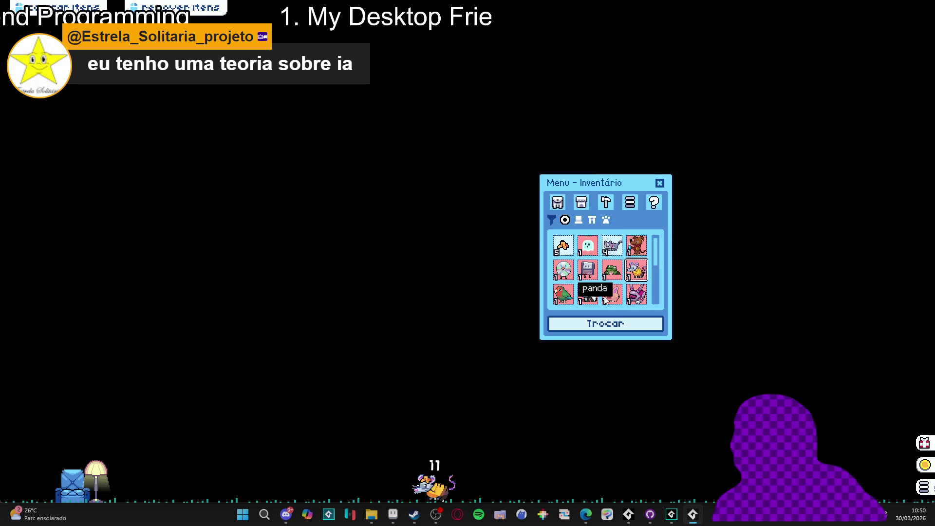
left_click(636, 295)
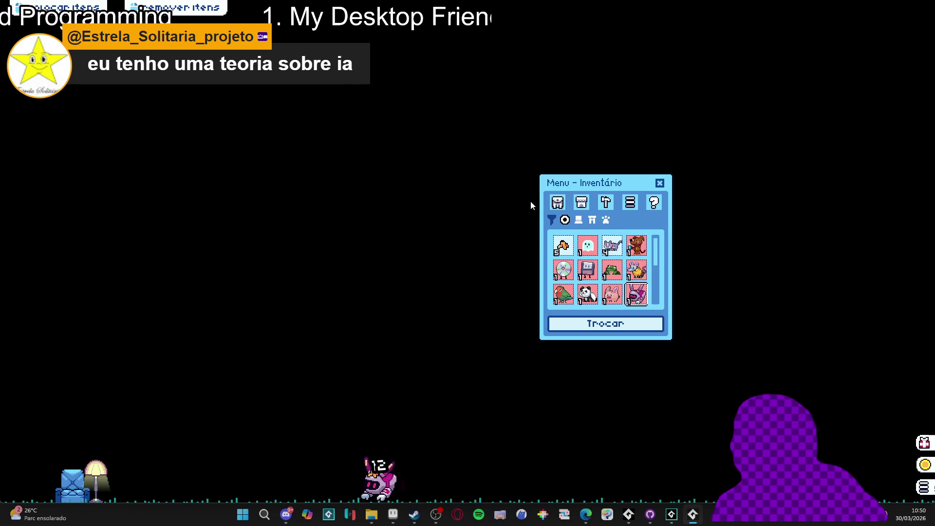
left_click(660, 183)
- Close the game, start Create Executable as a Compressed Application Zip, and bring up Steam
right_click(693, 514)
left_click(700, 493)
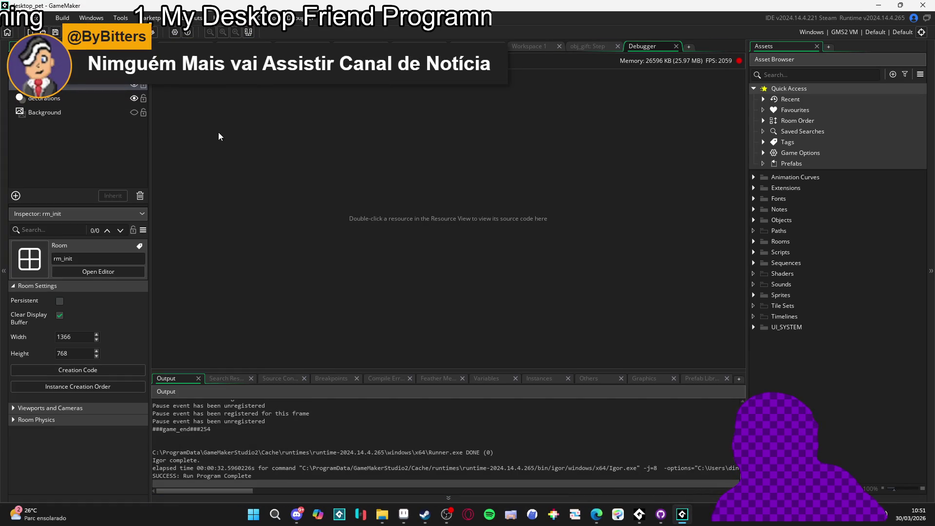
key("ctrl+F8")
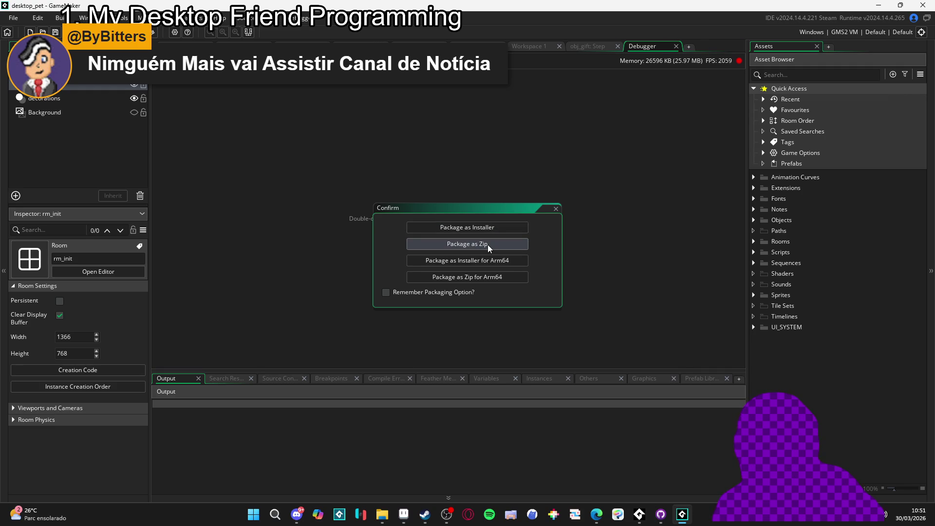
left_click(490, 243)
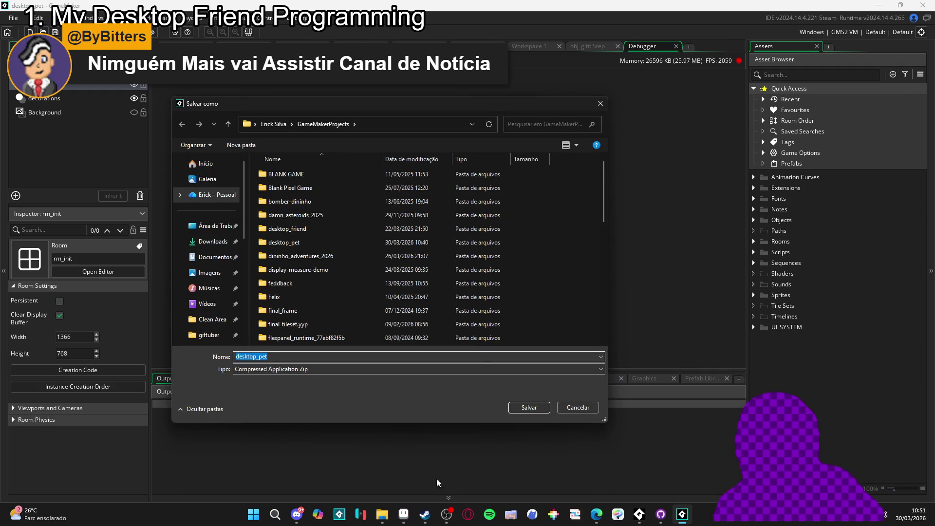
left_click(425, 516)
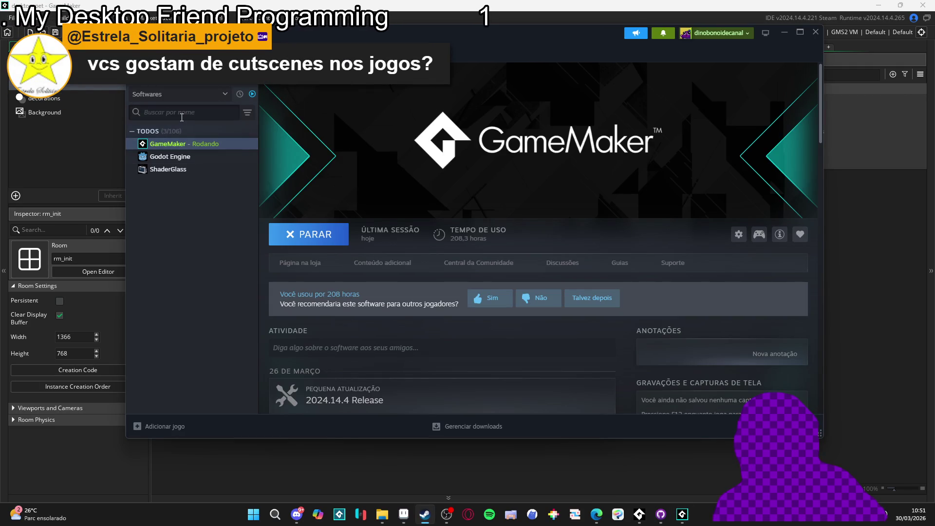
- Search for Desktop Friend and browse its installed files folder from Steam Properties
type("deskto")
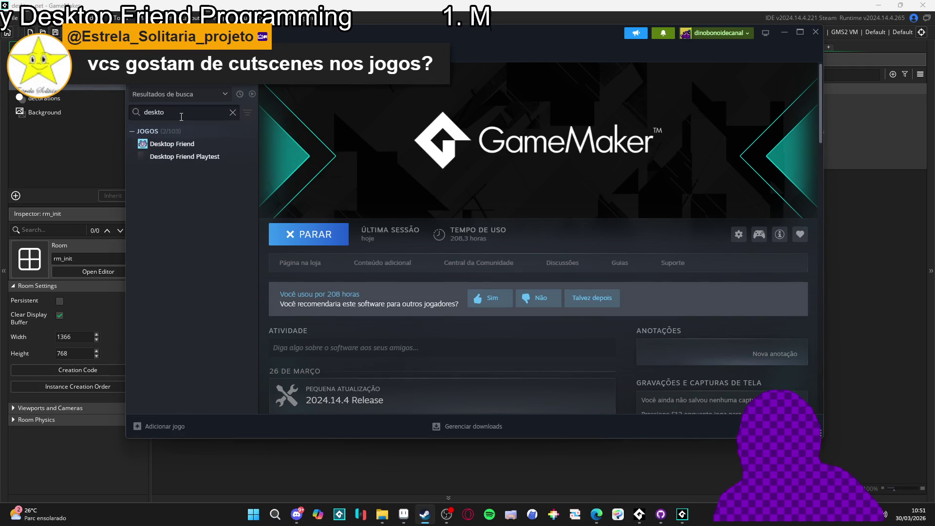
right_click(184, 144)
left_click(205, 223)
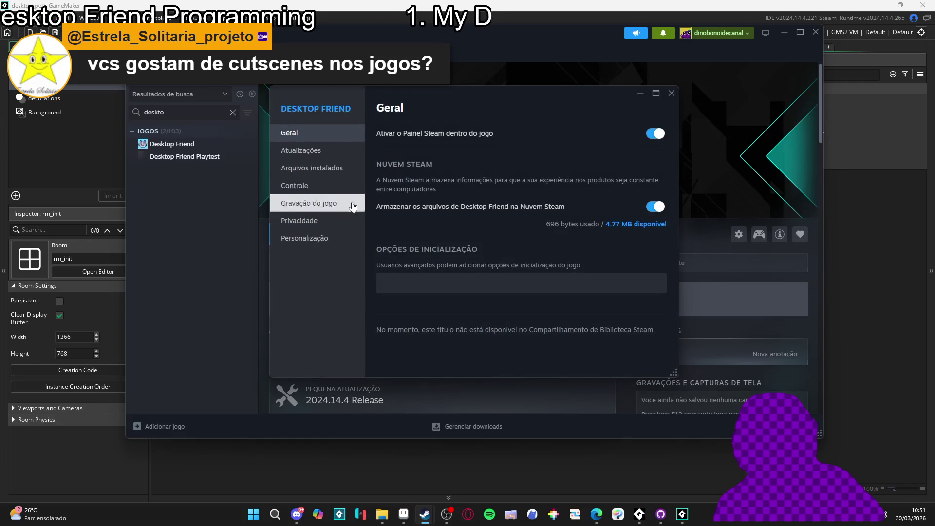
left_click(301, 151)
left_click(341, 171)
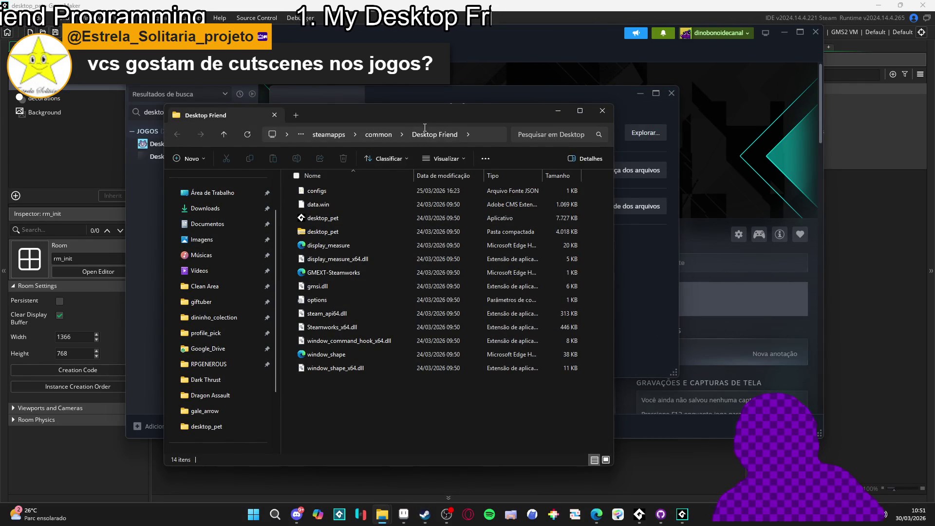
left_click(603, 111)
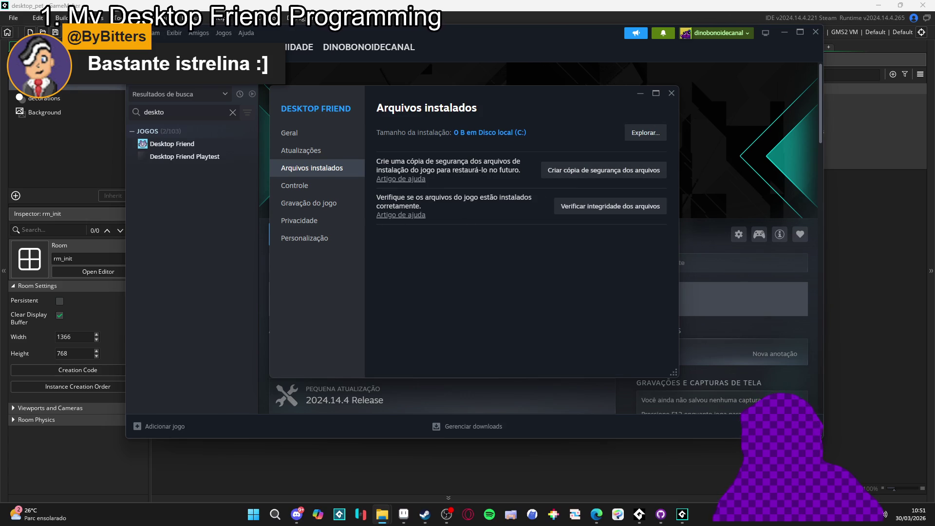
left_click(640, 93)
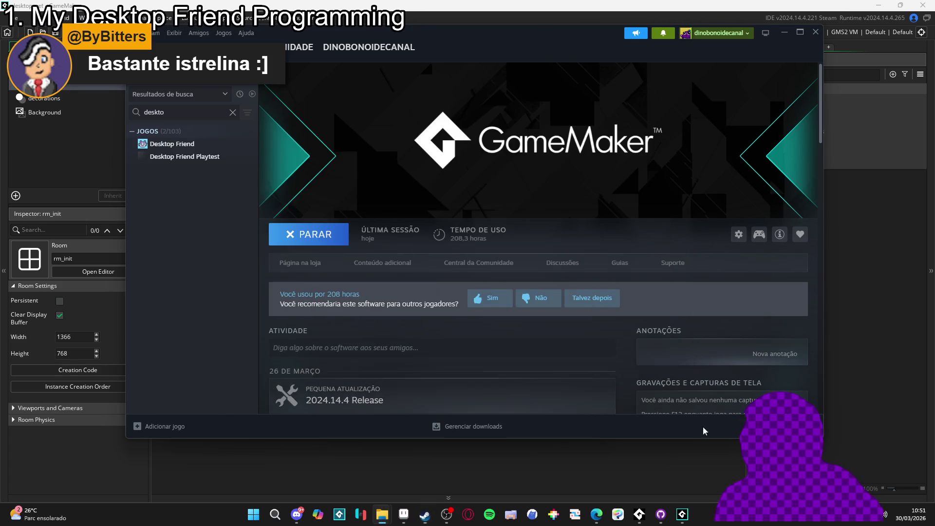
- Save the desktop_pet zip into the Desktop Friend install folder, replacing the existing file
left_click(658, 484)
left_click(385, 125)
type("C:\\Program Files (x86)\\Steam\\steamapps\\common\\Desktop Friend")
key("Return")
left_click(515, 411)
left_click(490, 257)
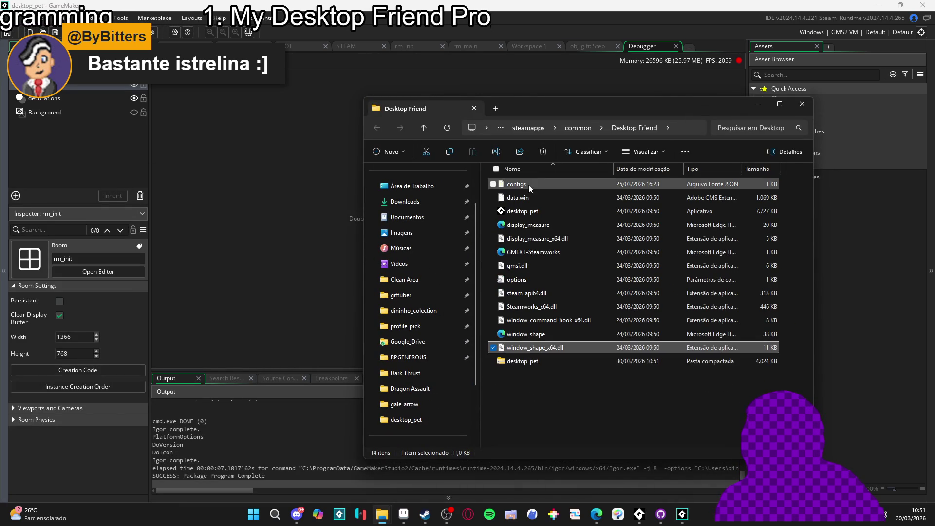
- Delete the old game files and extract the desktop_pet zip into the folder with 7-Zip
left_click(528, 185)
key("shift+End")
key("shift+Up")
key("Delete")
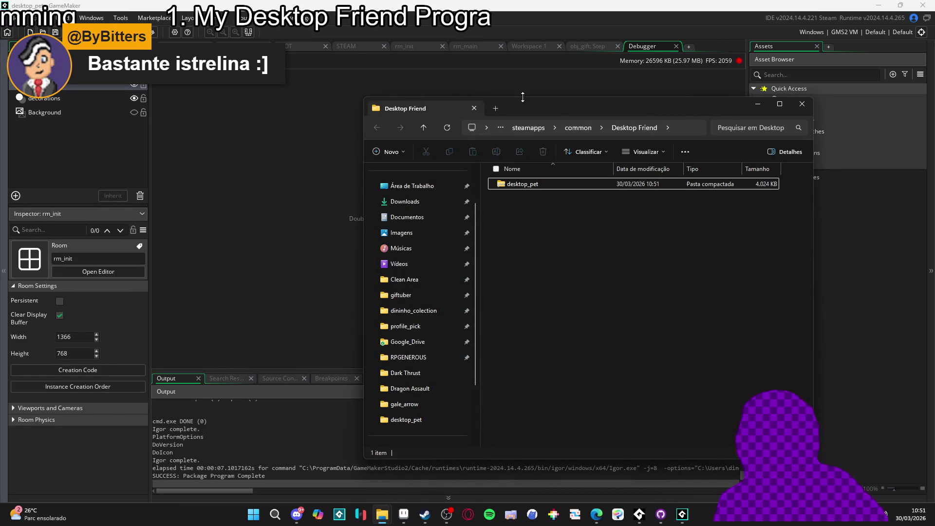
right_click(531, 189)
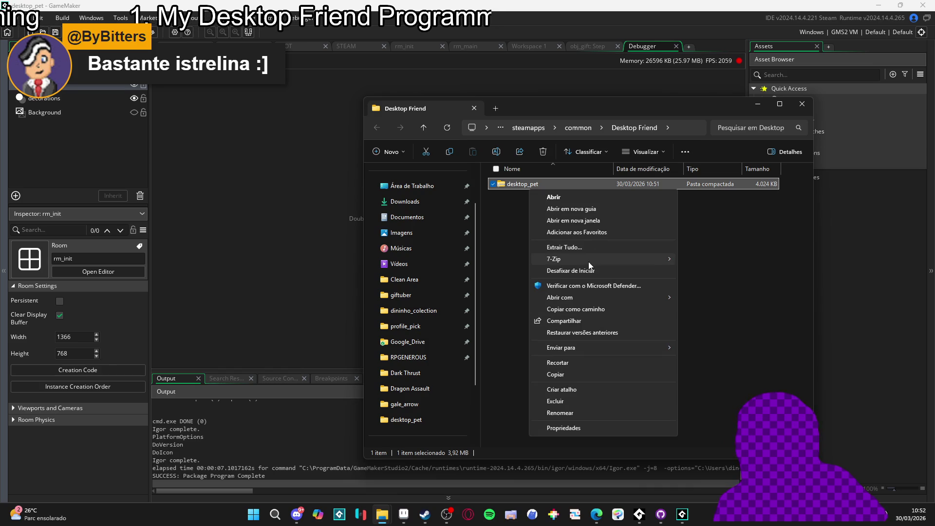
mouse_move(588, 259)
left_click(731, 294)
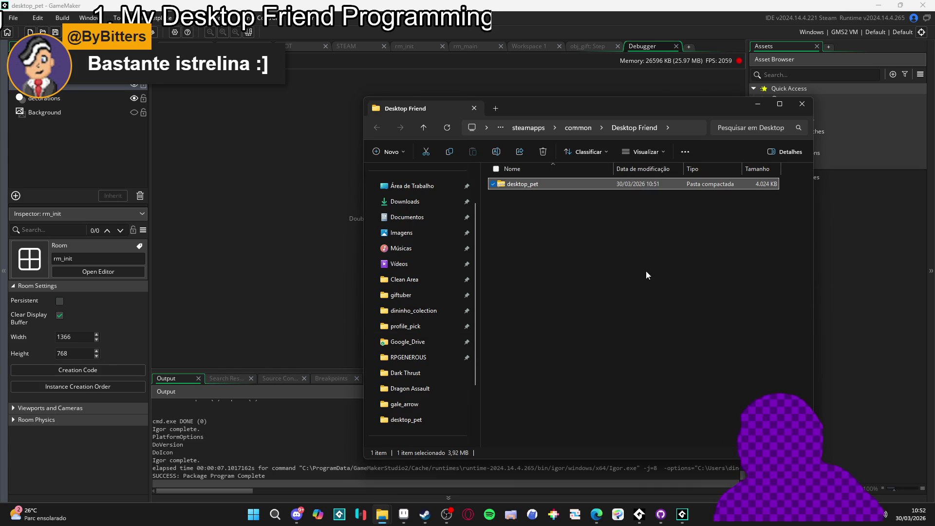
- Test-launch the extracted desktop_pet, then close it and the folder window
left_click(519, 200)
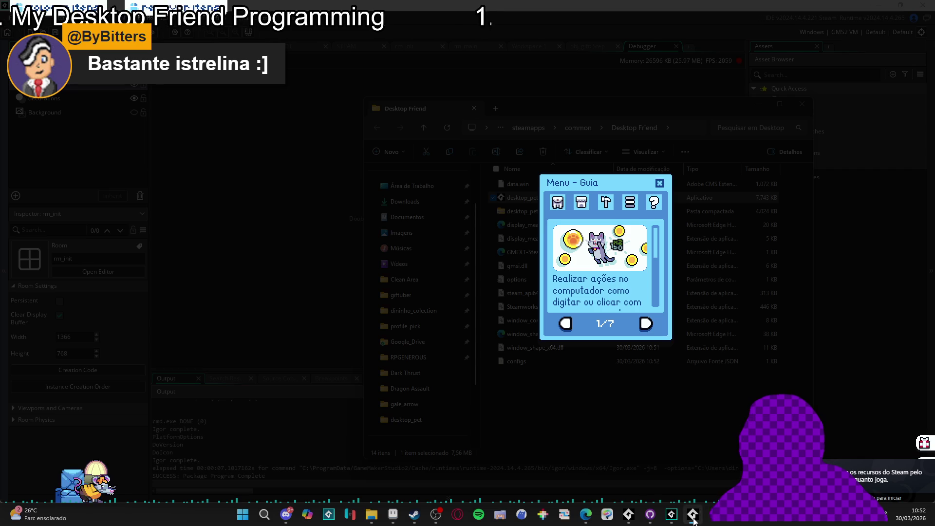
right_click(693, 515)
left_click(680, 493)
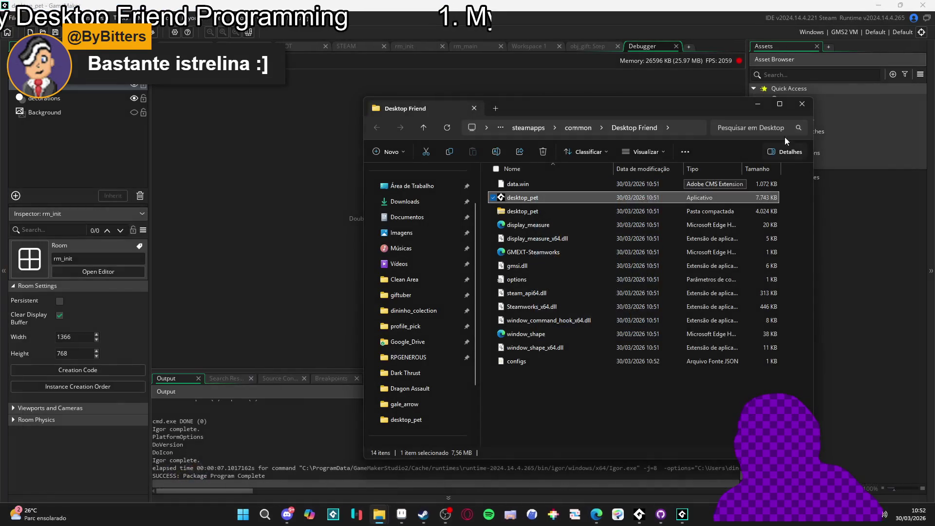
left_click(802, 104)
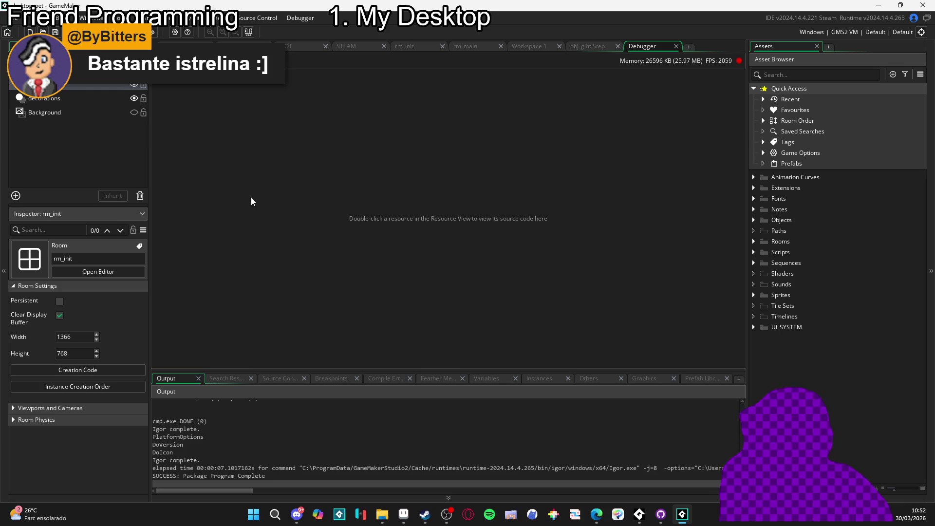
- Close GameMaker and switch desktop_pet to main in GitHub Desktop, leaving changes on backup
right_click(682, 514)
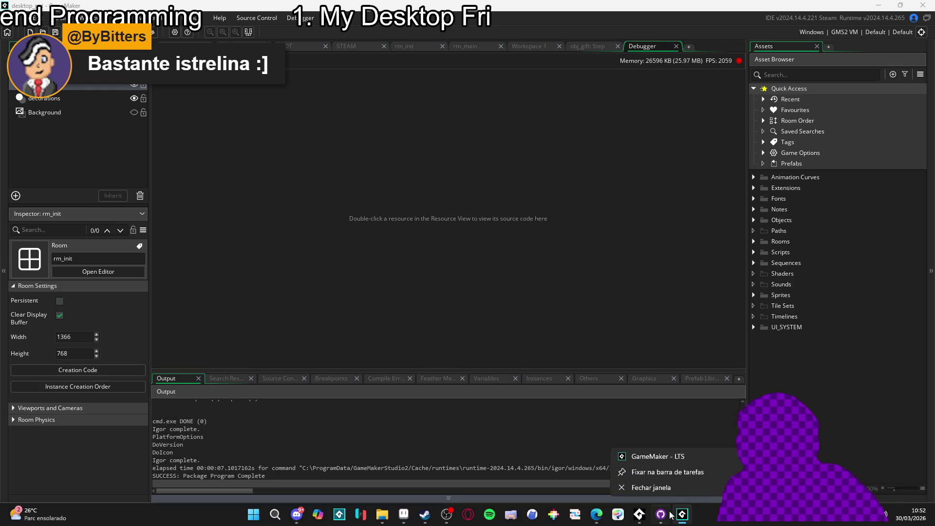
left_click(671, 487)
left_click(673, 516)
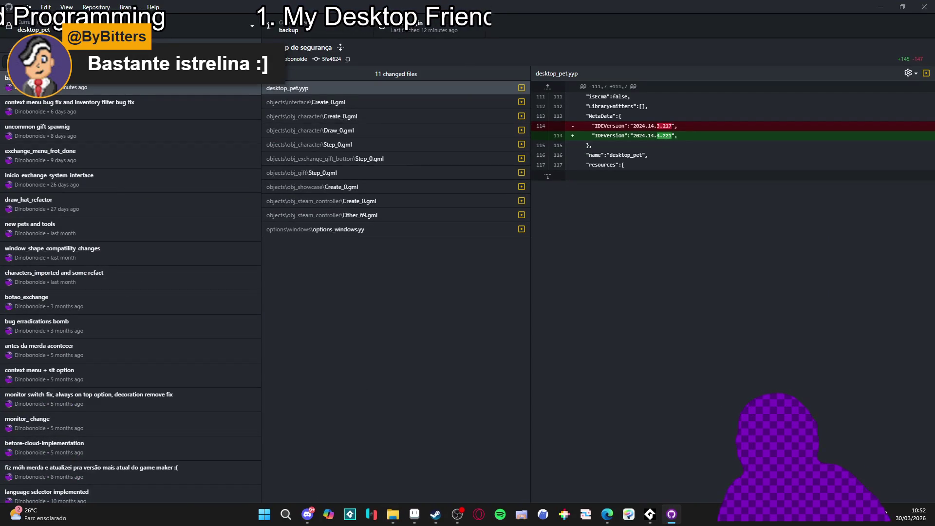
left_click(29, 58)
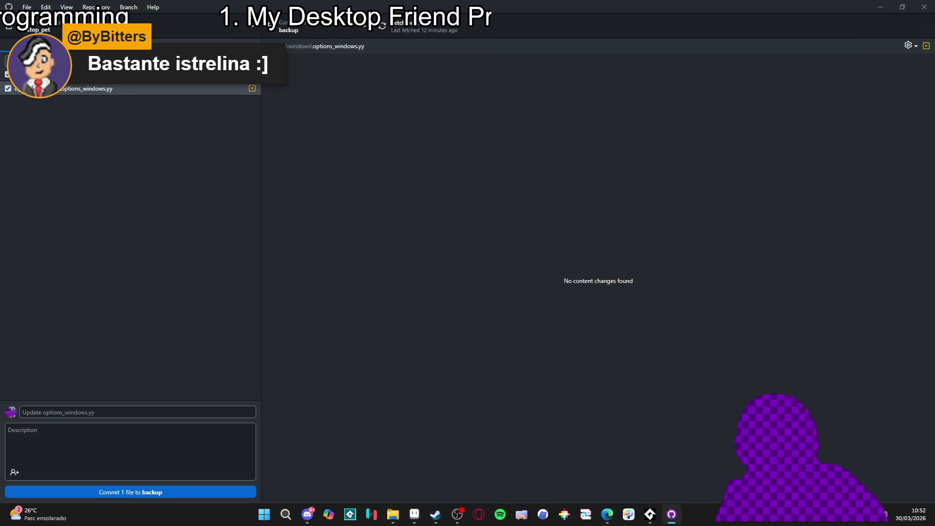
left_click(335, 31)
left_click(319, 96)
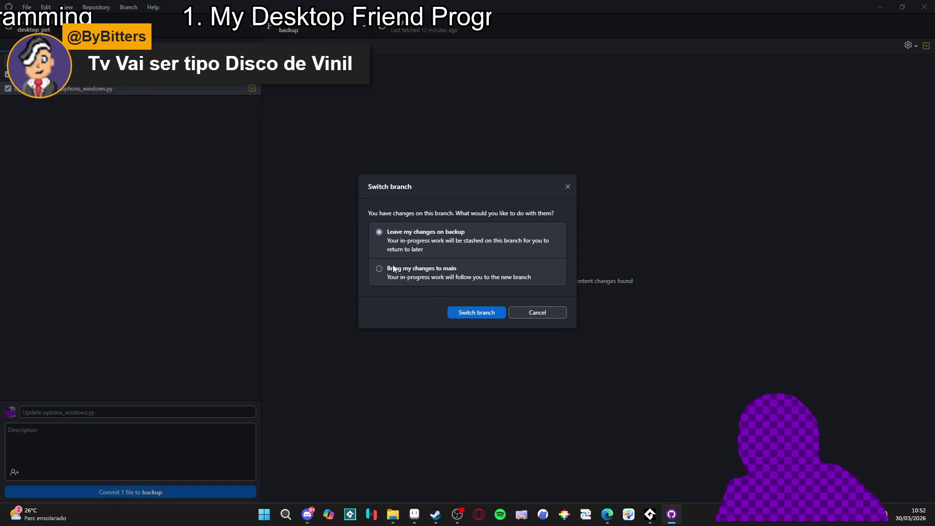
left_click(475, 312)
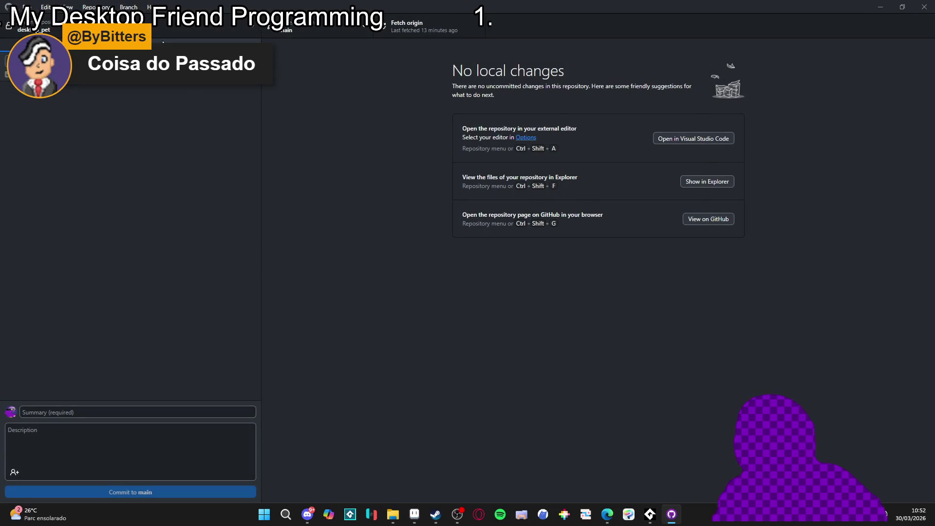
- Review main's commit history and the changes view, then bring Steam's GameMaker page forward
left_click(196, 61)
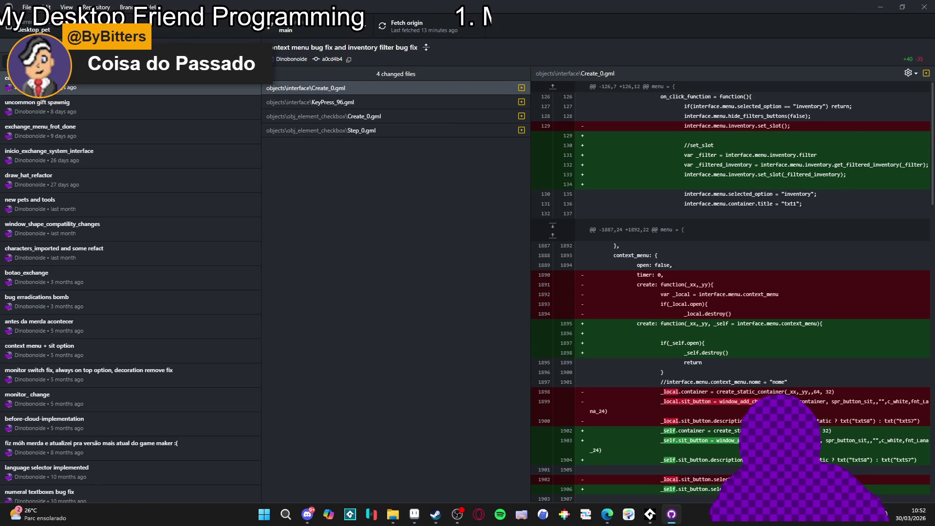
key("ctrl+1")
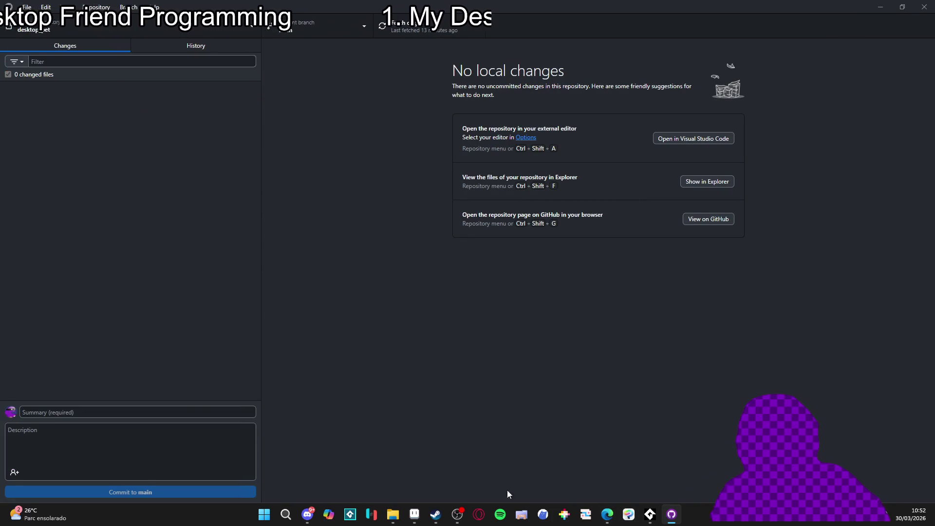
mouse_move(436, 515)
left_click(393, 460)
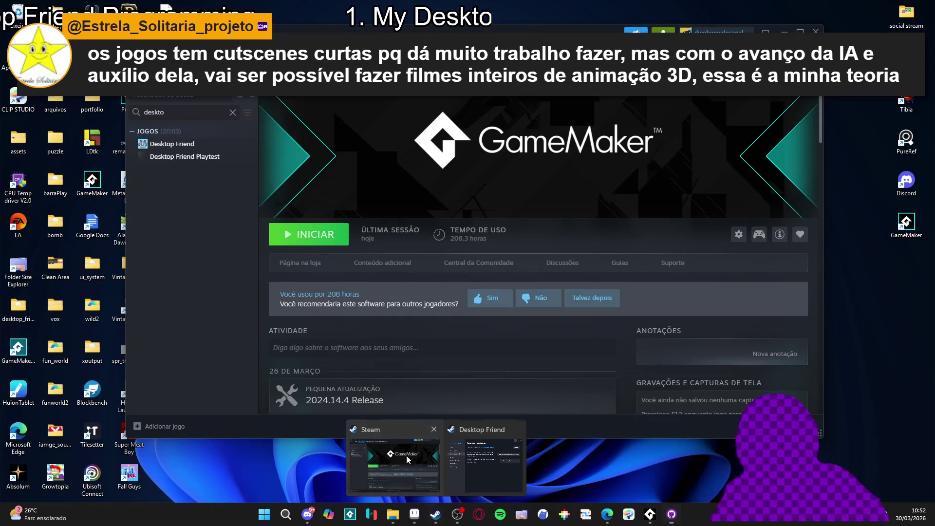
- Launch GameMaker from Steam and open the desktop_pet project
left_click(317, 234)
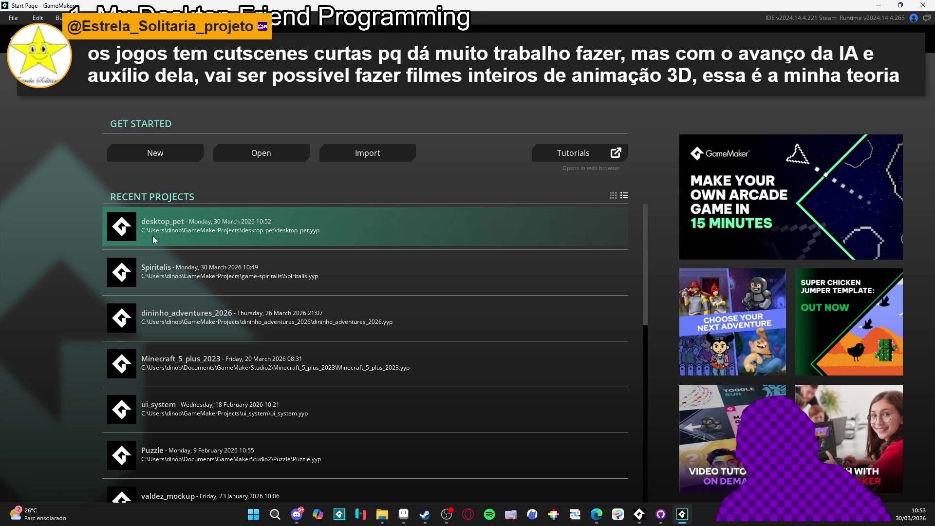
left_click(182, 220)
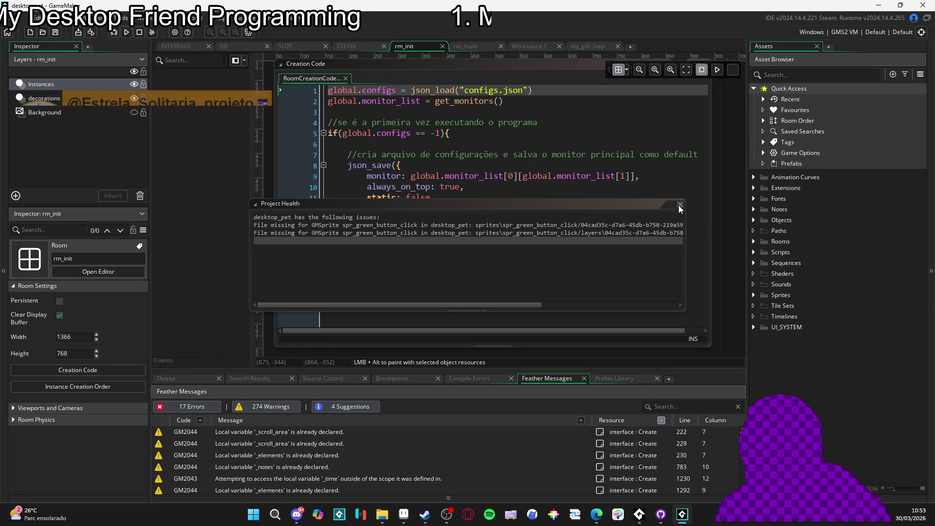
- Dismiss the Project Health report, run desktop_pet with F5, and stop it after the run completes
left_click(679, 205)
left_click_drag(480, 210, 472, 201)
key("F5")
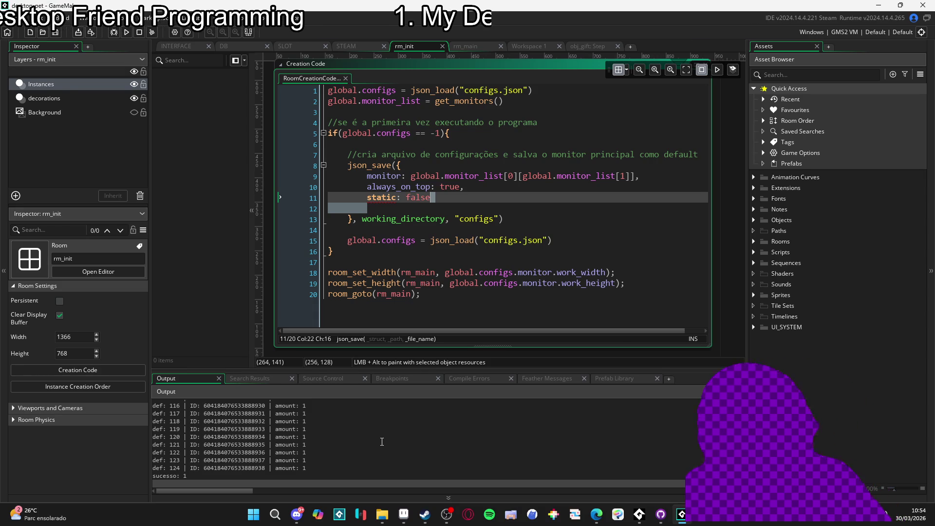
left_click(138, 32)
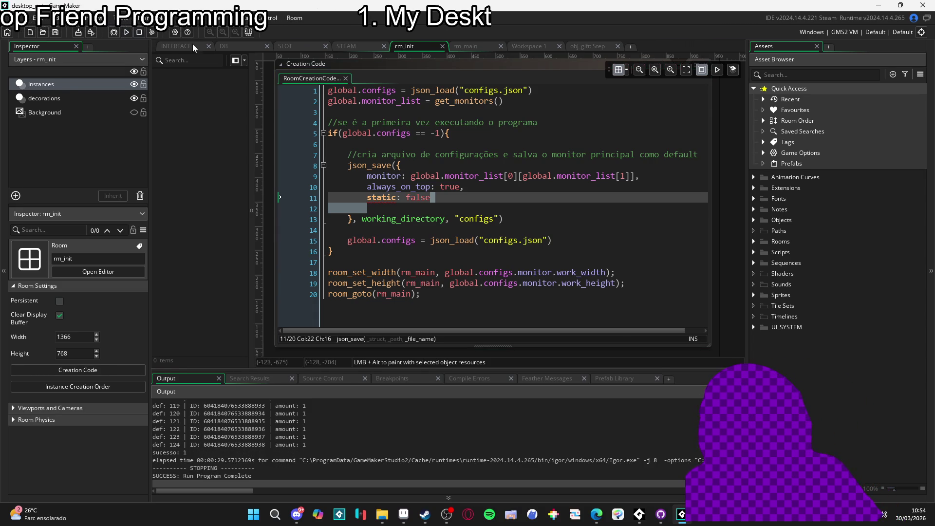
- Check the HTML5 options, then confirm the Windows game options and rebuild desktop_pet
left_click(175, 32)
left_click(363, 165)
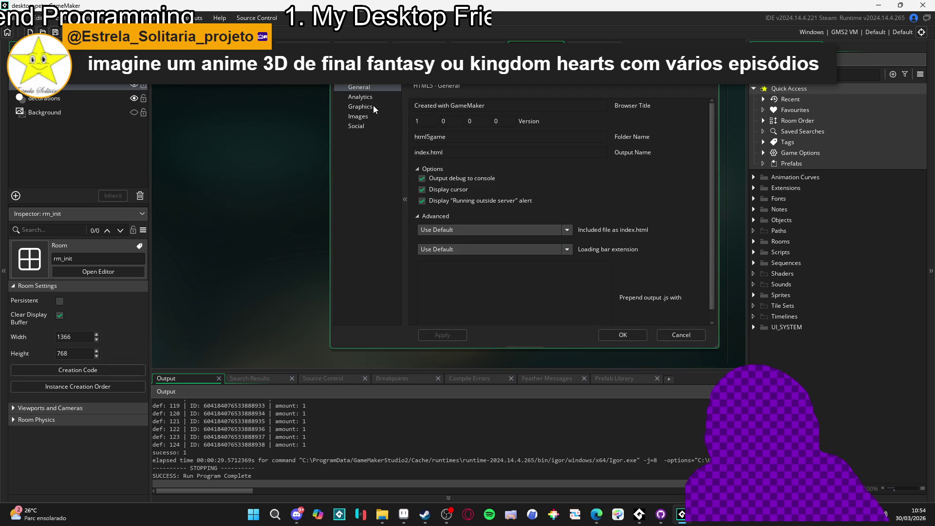
left_click(681, 335)
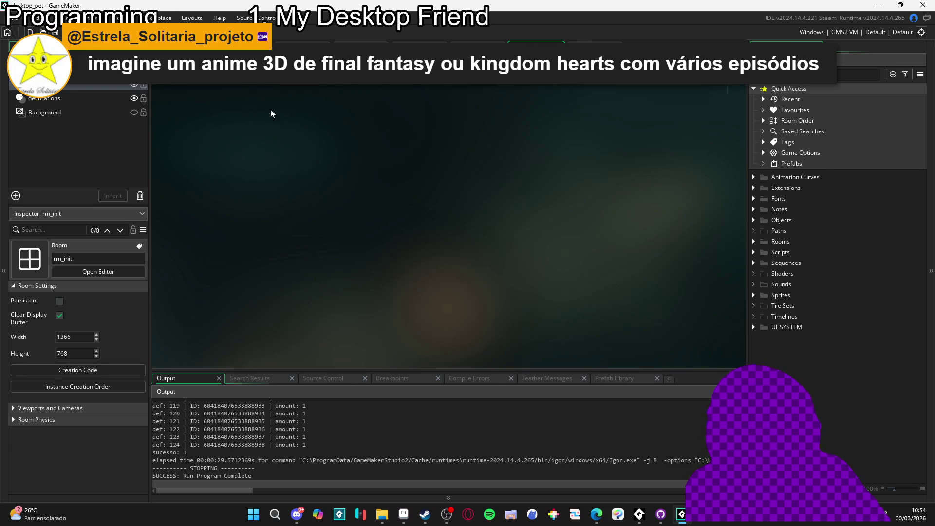
left_click(175, 32)
left_click(356, 120)
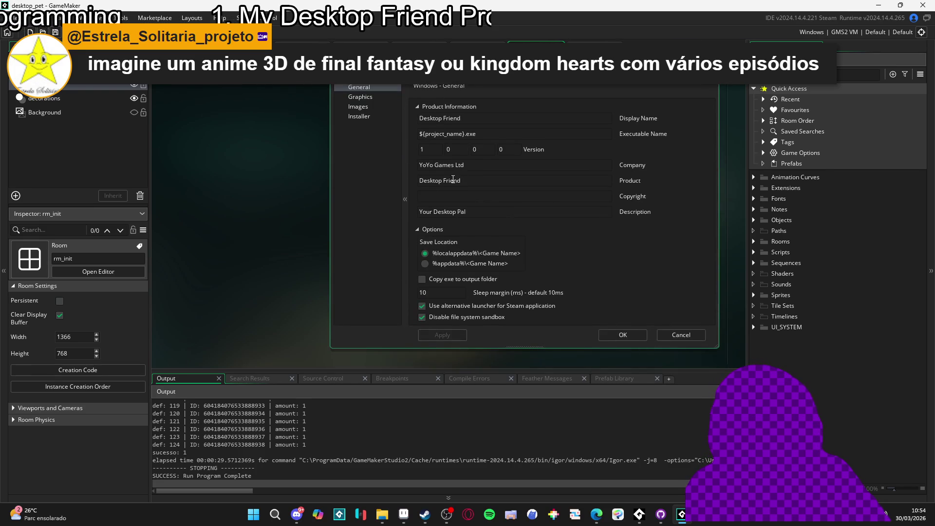
left_click(365, 97)
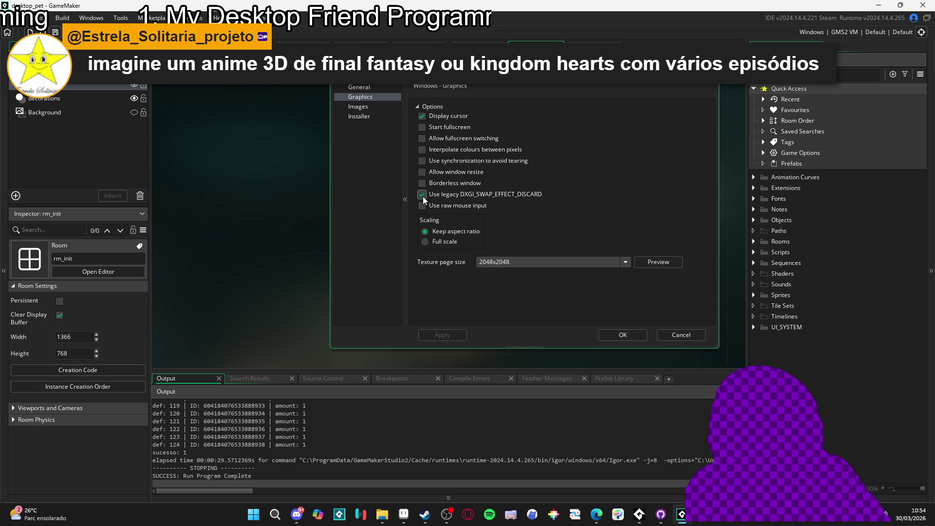
left_click(624, 335)
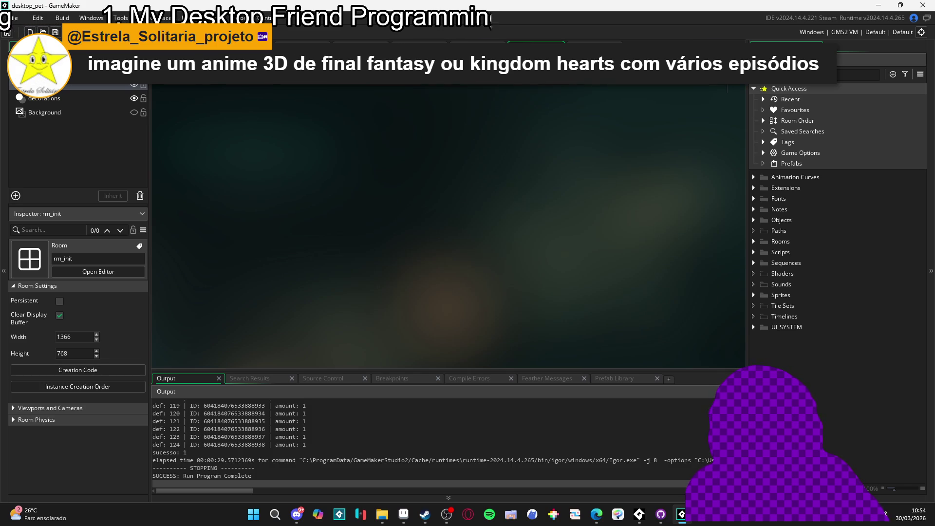
key("F5")
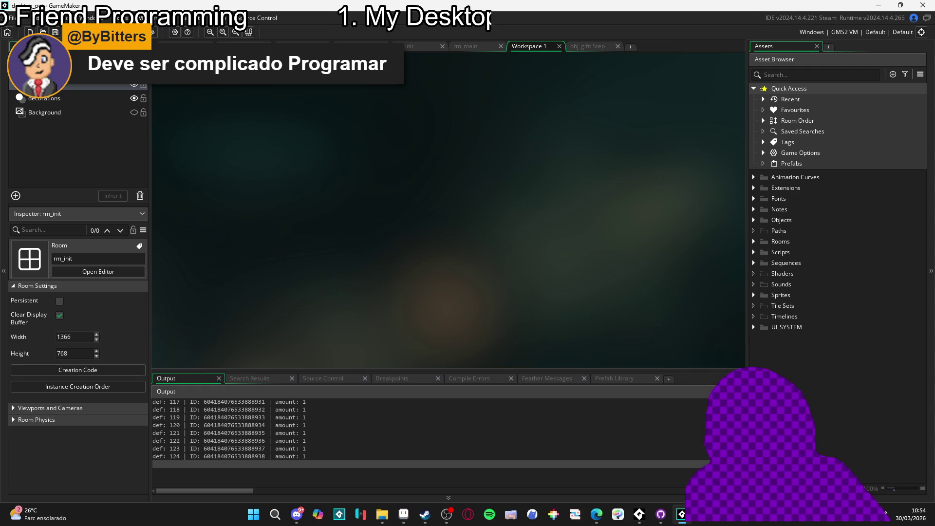
- Compare the Windows General and Graphics settings, then close Game Options without saving
left_click(376, 136)
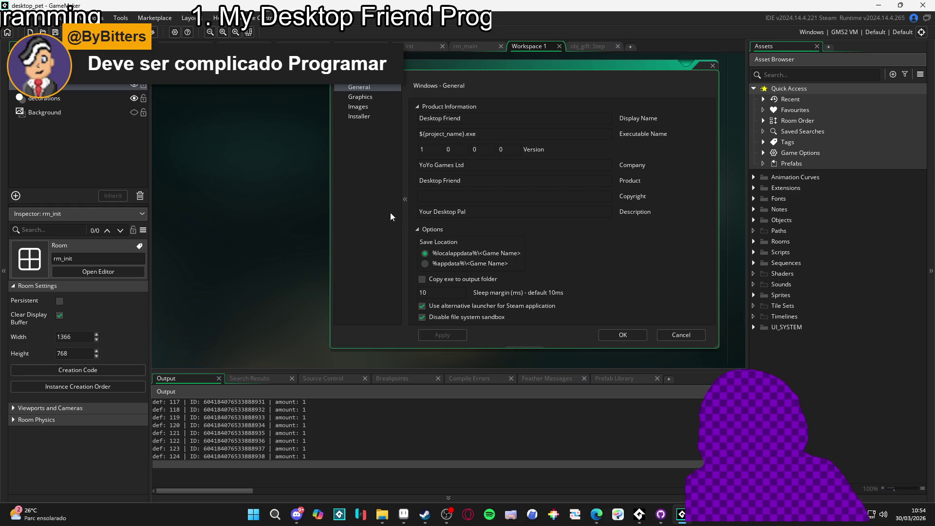
left_click(376, 96)
left_click(374, 88)
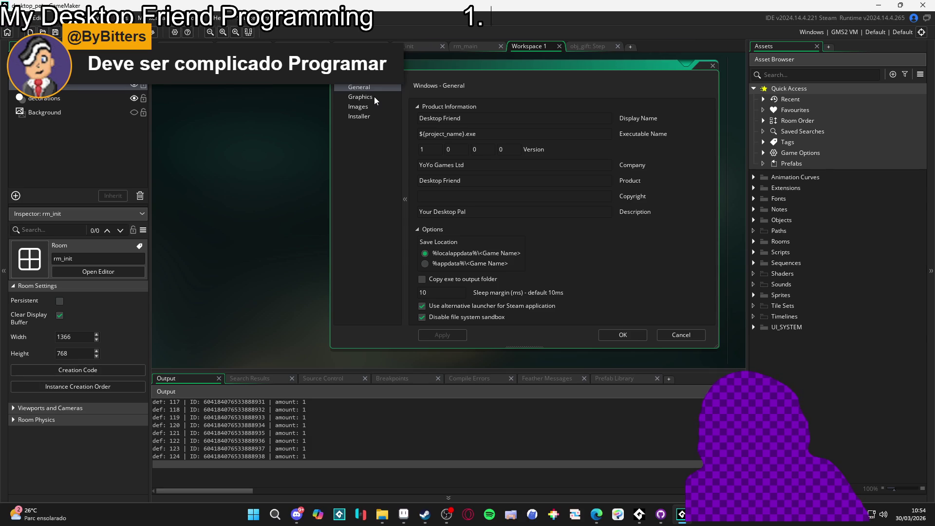
left_click(374, 97)
left_click(373, 87)
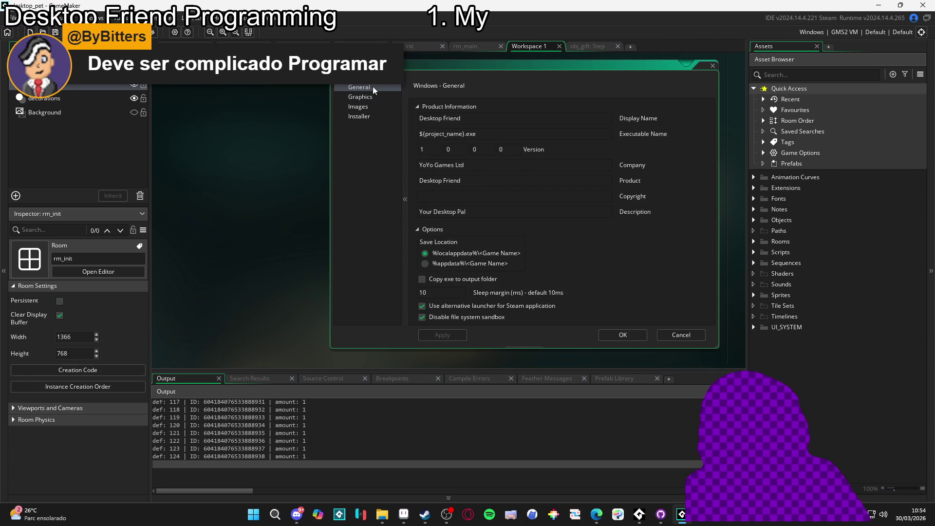
left_click(367, 95)
left_click(363, 89)
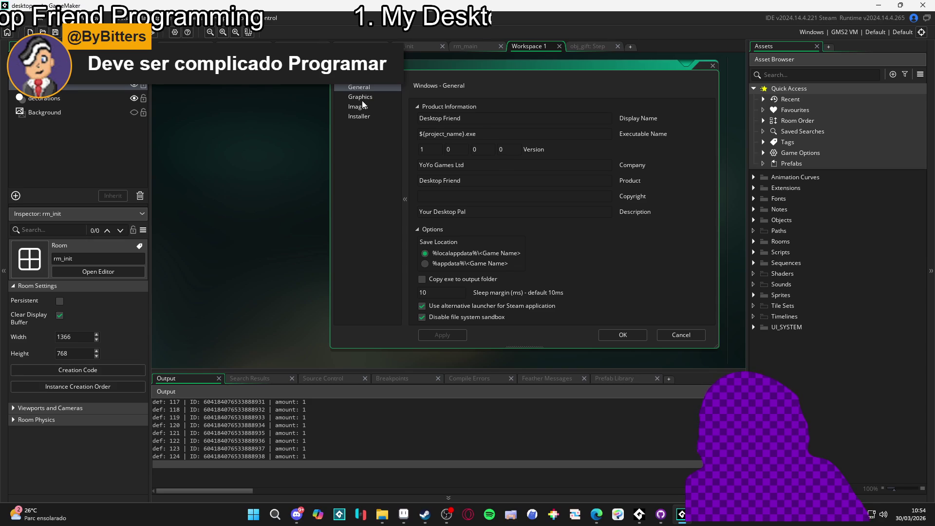
left_click(362, 100)
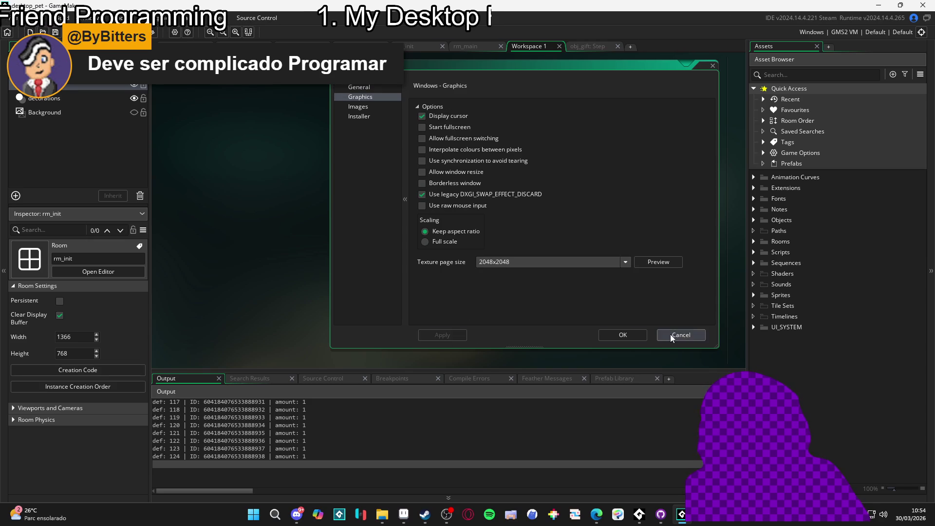
left_click(670, 335)
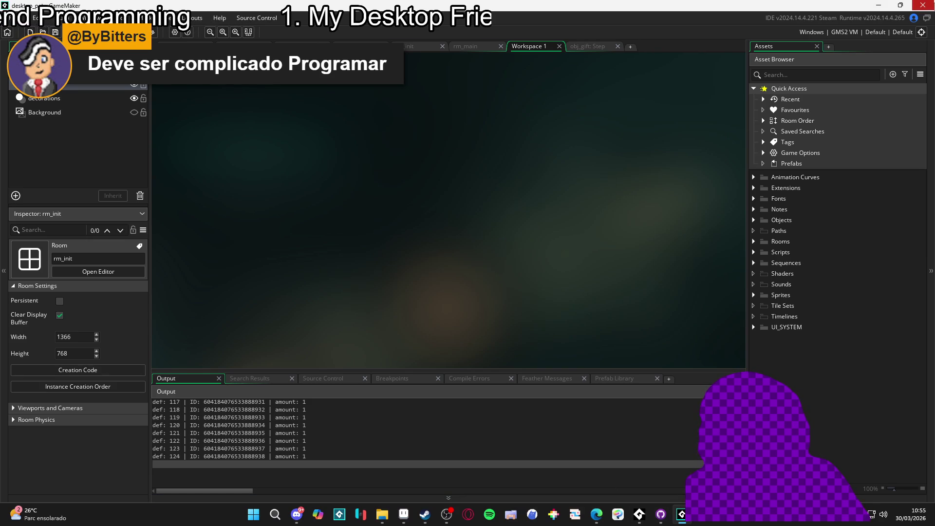
left_click(924, 5)
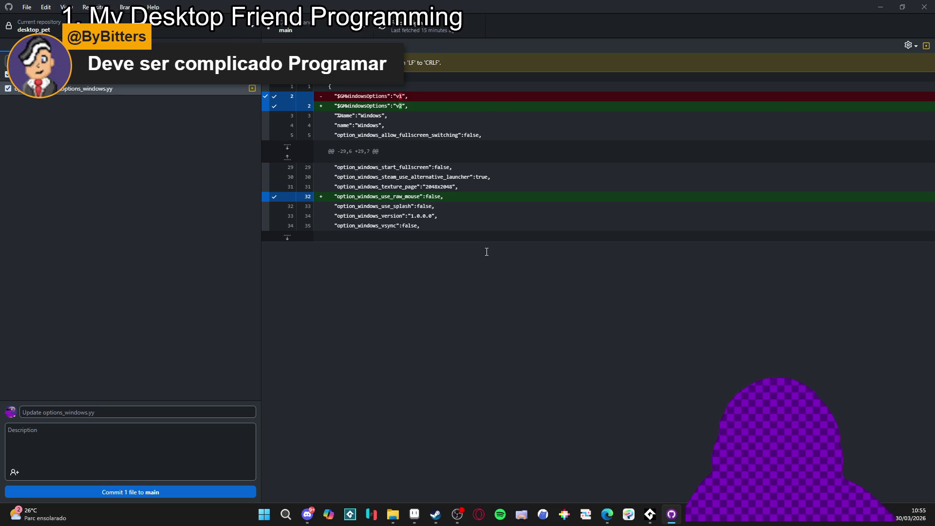
- View the options_windows.yy diff adding option_windows_use_raw_mouse: false
left_click(168, 93)
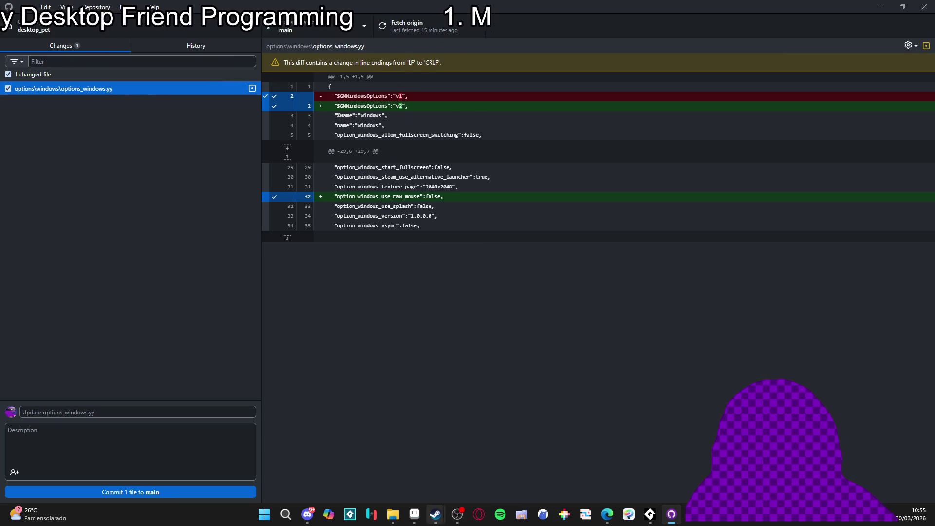
- Browse the Desktop Friend properties pages, including game recording settings, then close them
left_click(435, 515)
left_click(467, 472)
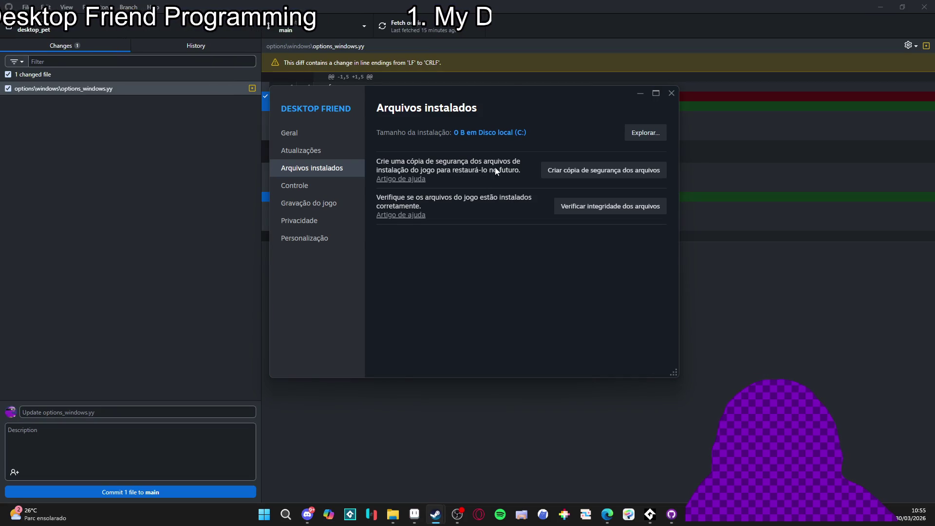
left_click(293, 185)
left_click(302, 204)
left_click(303, 169)
left_click(300, 151)
left_click(306, 204)
left_click(306, 221)
left_click(307, 203)
left_click(307, 171)
left_click(307, 203)
left_click(312, 151)
left_click(316, 169)
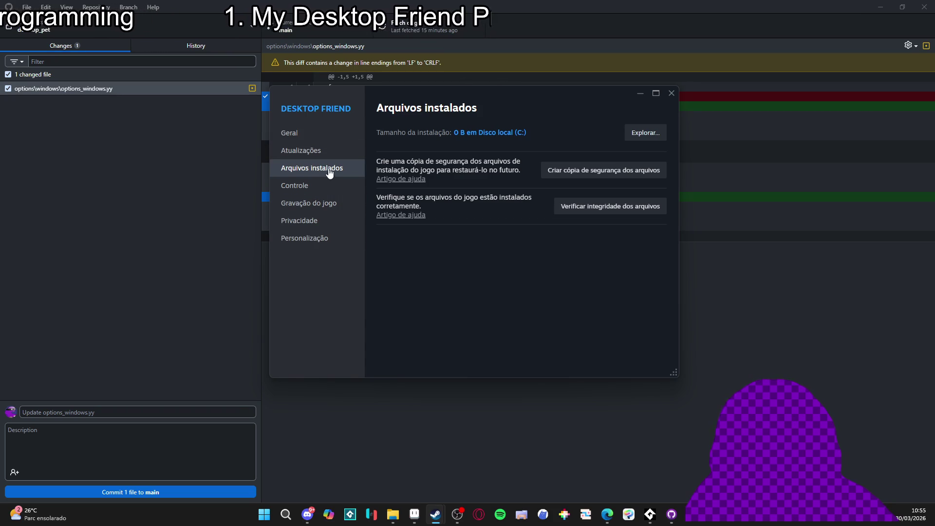
left_click(312, 150)
left_click(317, 186)
left_click(324, 171)
left_click(323, 207)
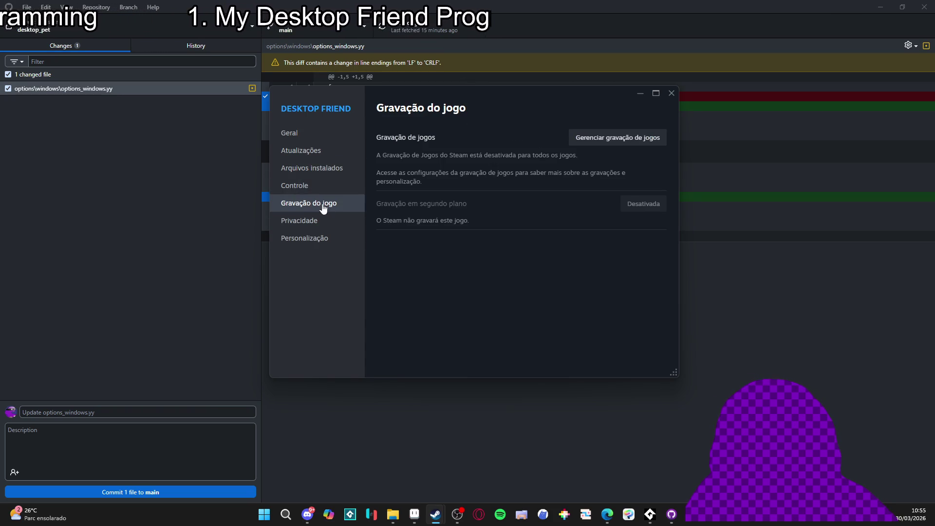
left_click(671, 93)
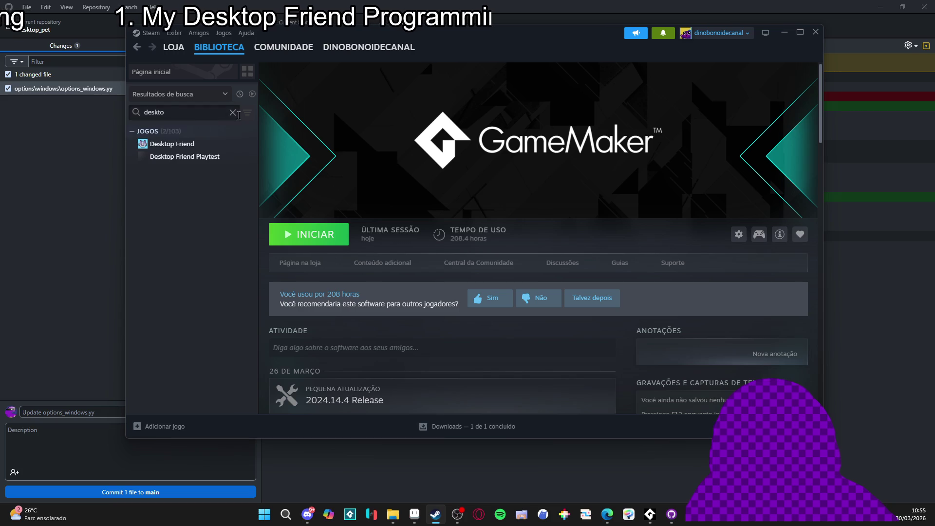
- Open GameMaker's Steam properties at the Versões e betas do jogo page
left_click(234, 113)
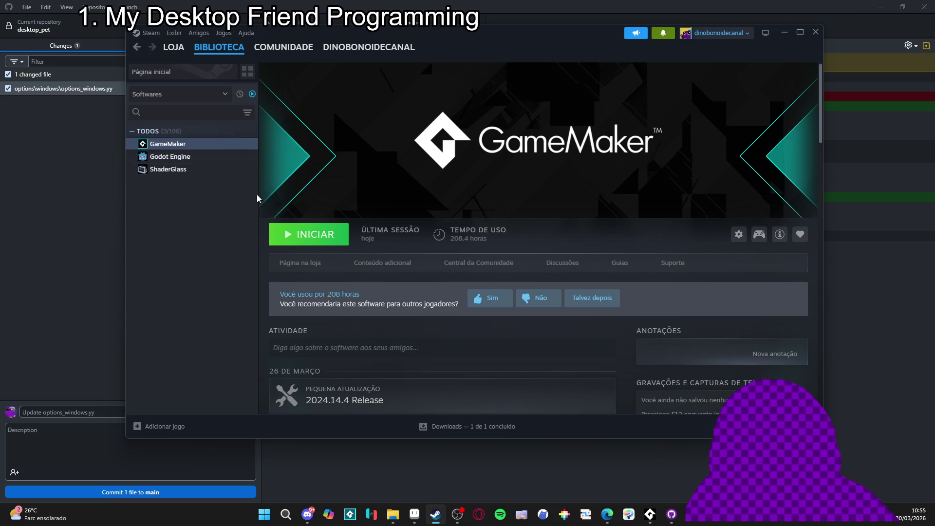
right_click(195, 144)
left_click(244, 215)
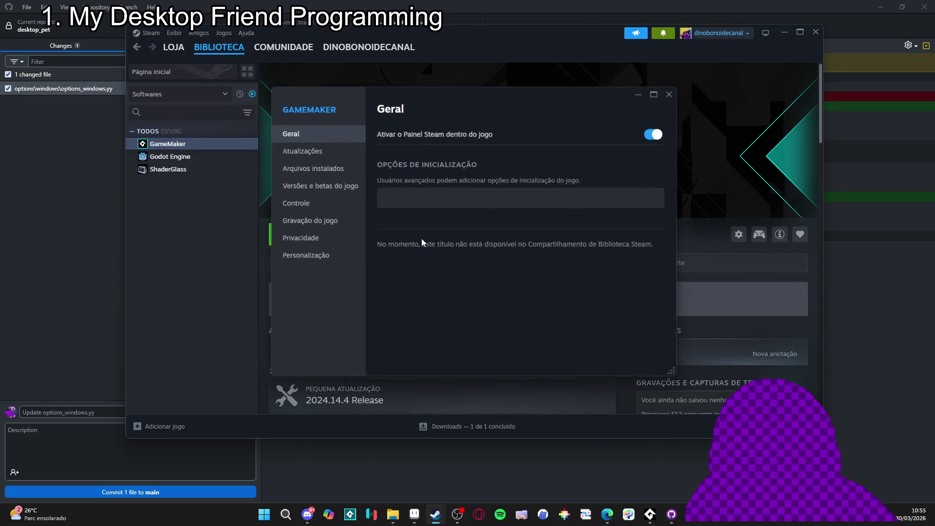
left_click(319, 185)
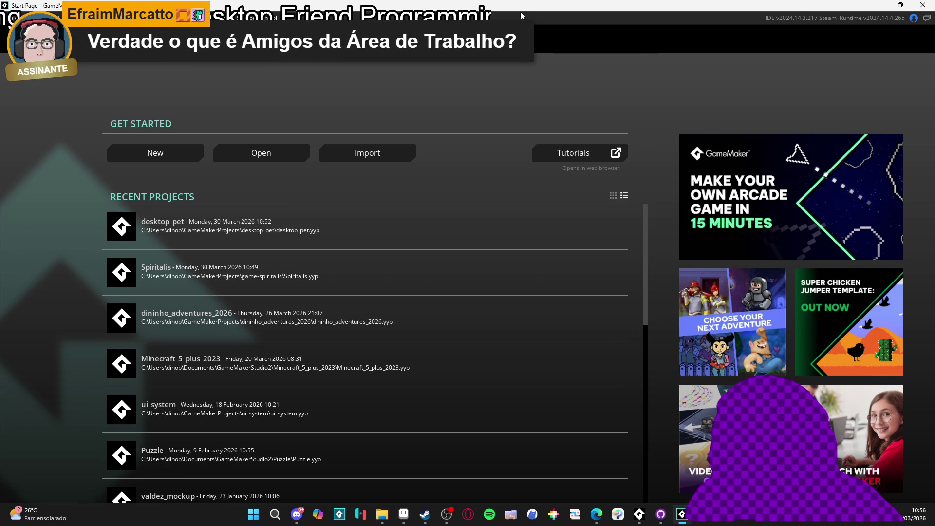
- In Preferences > Runtime Feeds > Master, choose runtime 2024.14.3.260 and confirm the restart
left_click(13, 17)
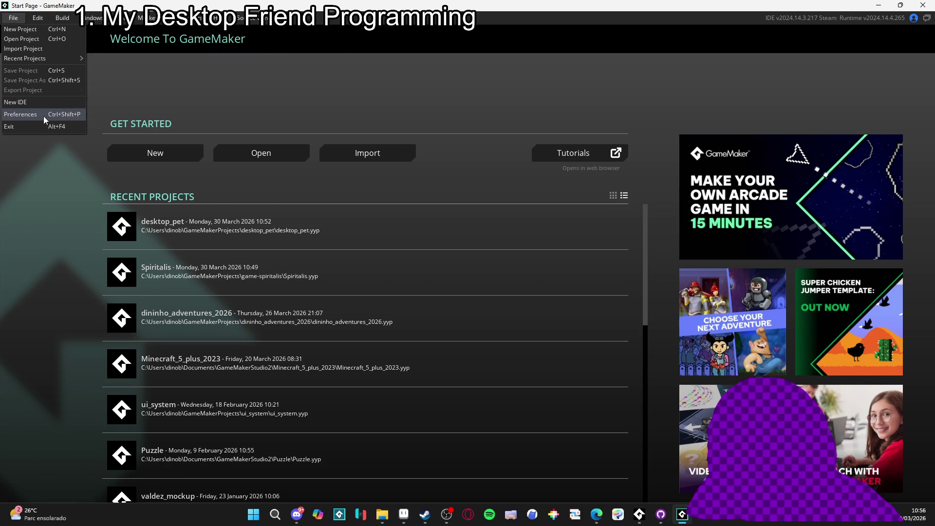
left_click(43, 115)
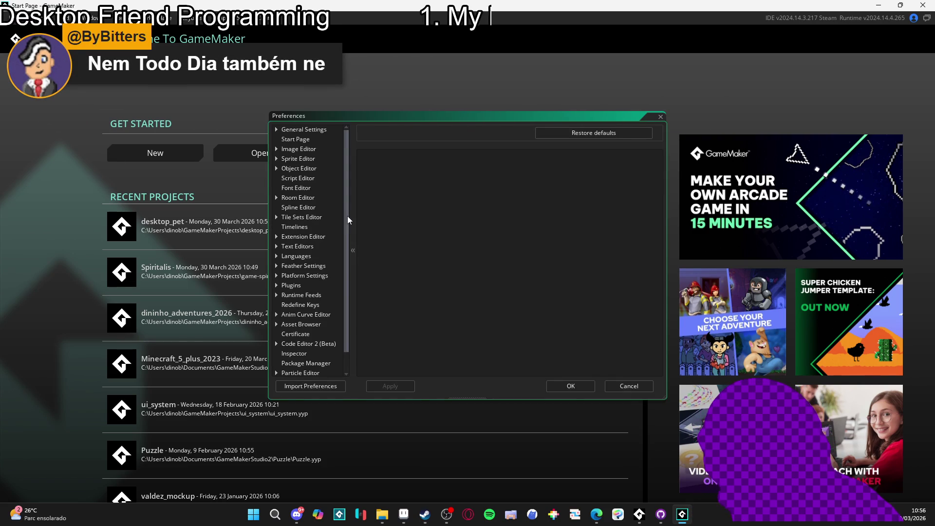
scroll(347, 282, "down", 2)
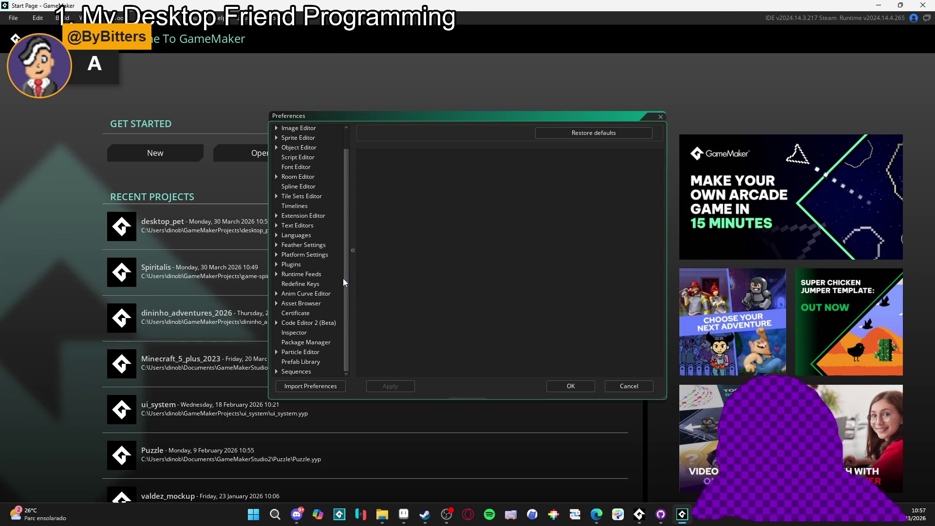
left_click(303, 274)
left_click(276, 275)
left_click(296, 283)
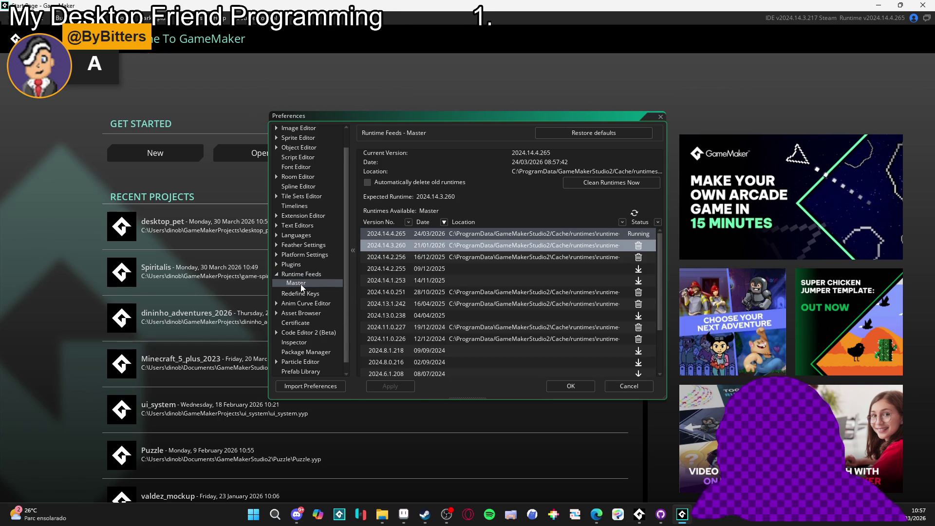
double_click(477, 245)
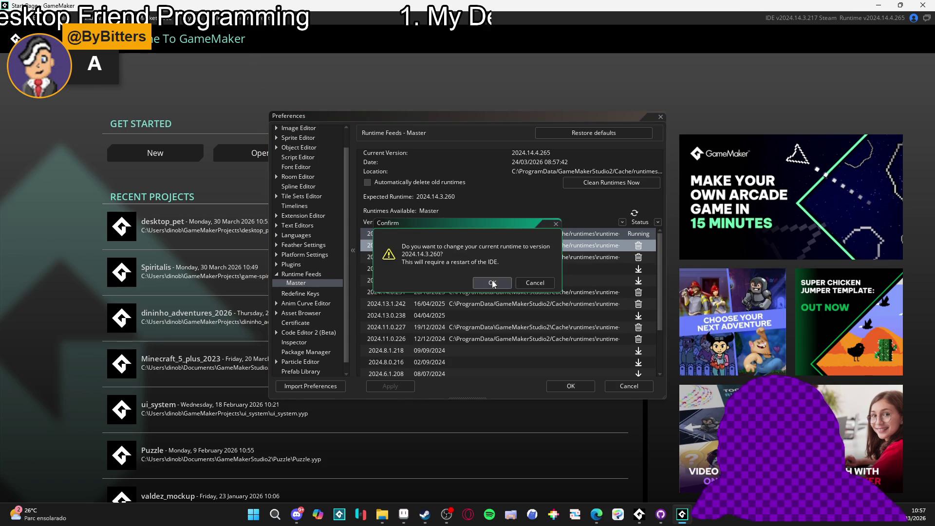
left_click(493, 282)
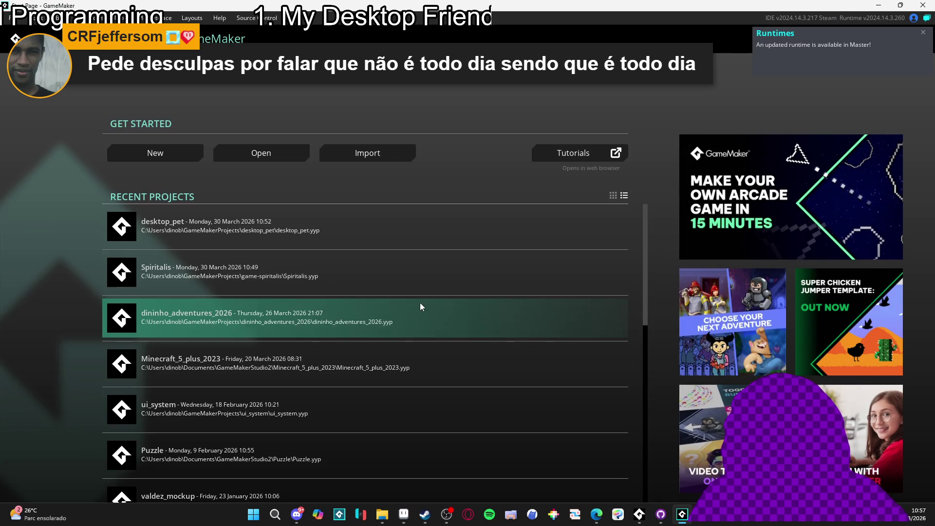
- Open desktop_pet, accept downgrading it to this release, and start an F5 build on runtime 2024.14.3.260
left_click(924, 33)
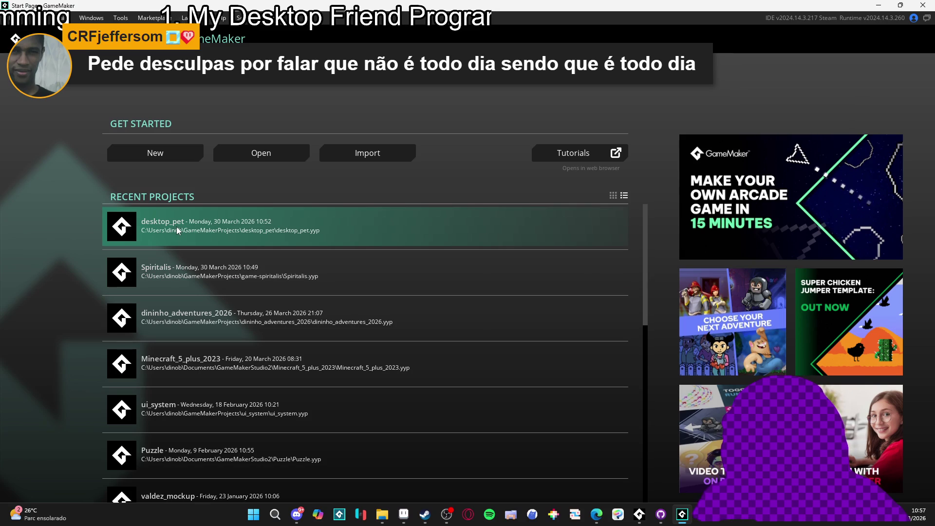
left_click(163, 229)
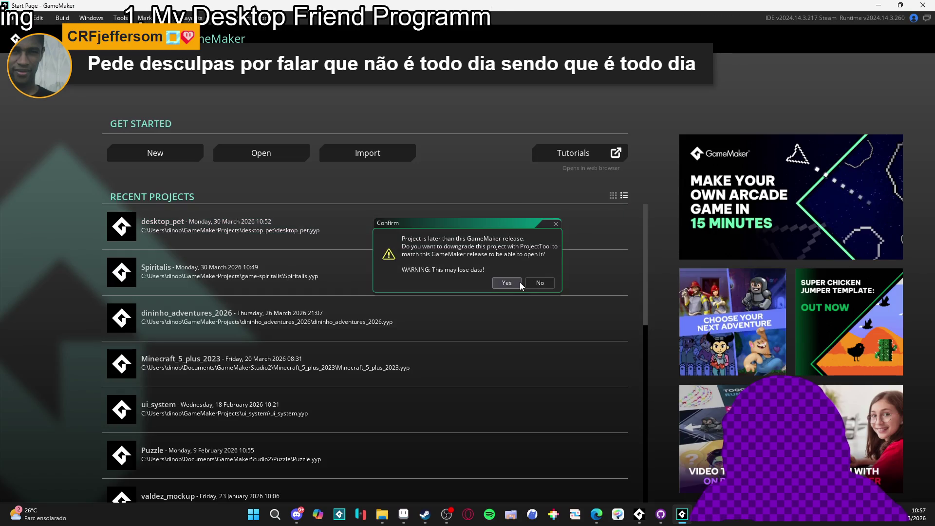
left_click(517, 281)
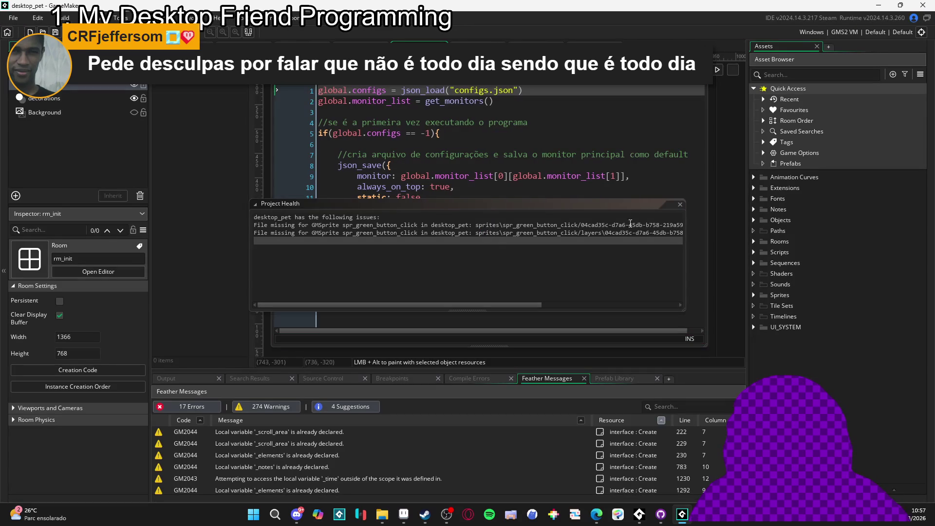
left_click(681, 205)
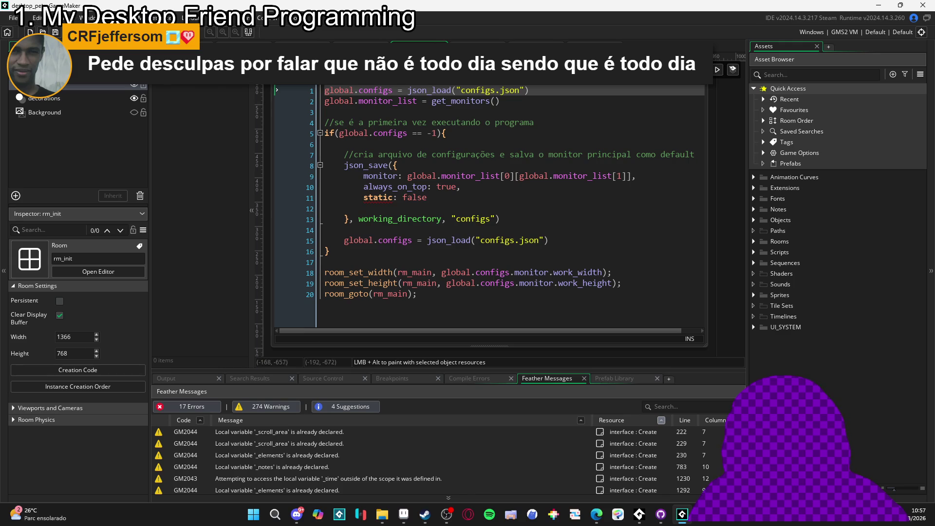
key("F5")
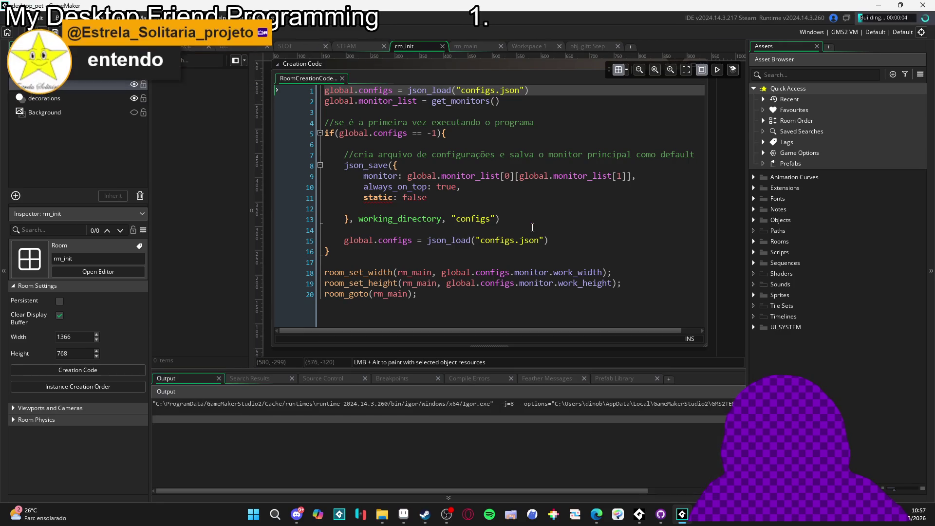
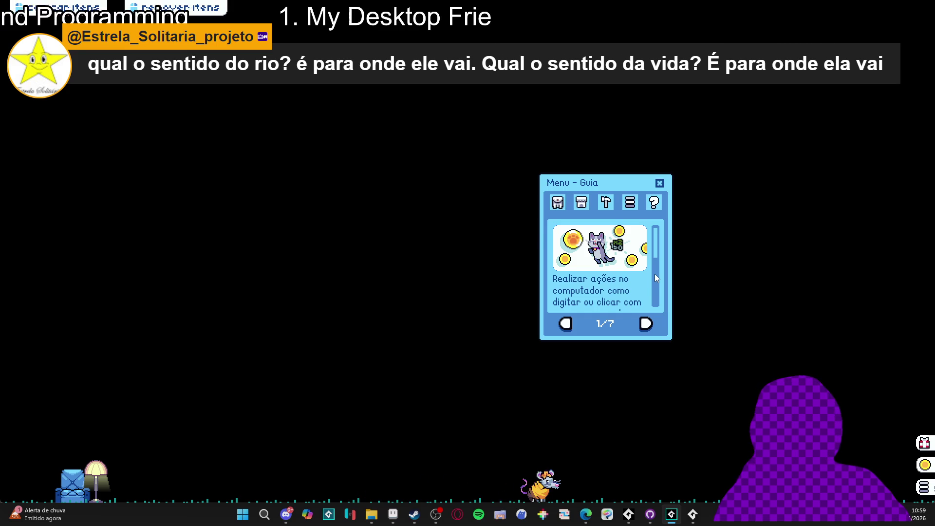
- Close the running Desktop Friend pet game via its taskbar icon's 'Fechar janela' command
scroll(655, 277, "down", 2)
mouse_move(655, 274)
left_mouse_down()
mouse_move(653, 235)
mouse_move(657, 294)
mouse_move(666, 232)
left_mouse_up()
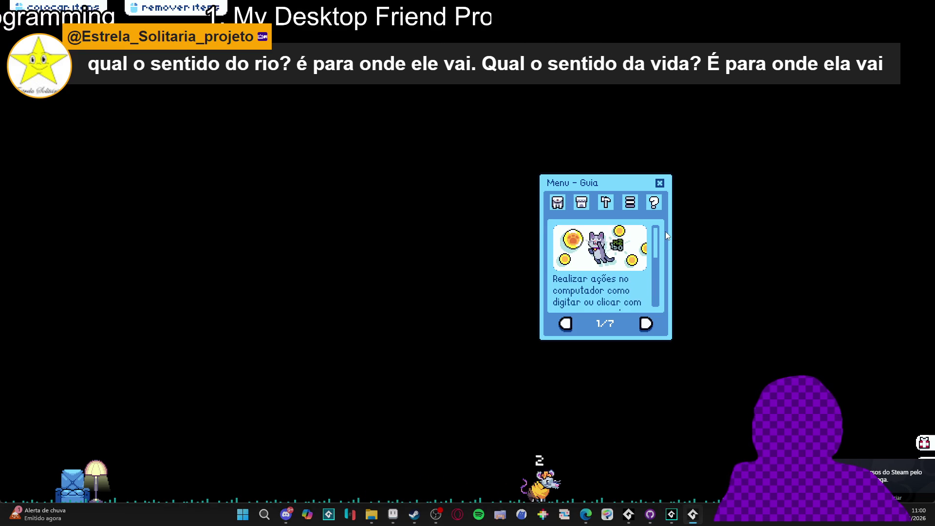
mouse_move(655, 247)
left_mouse_down()
mouse_move(660, 292)
mouse_move(663, 242)
left_mouse_up()
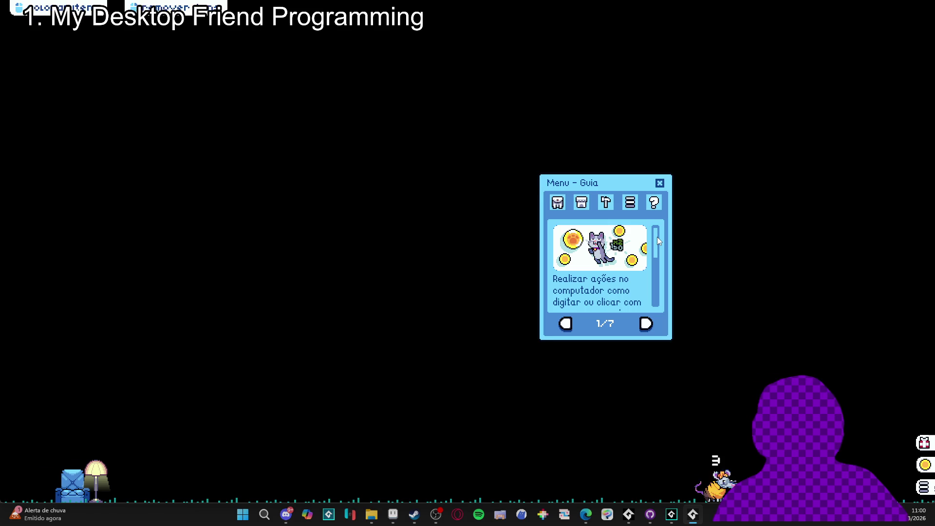
mouse_move(657, 237)
left_mouse_down()
mouse_move(639, 295)
mouse_move(651, 236)
left_mouse_up()
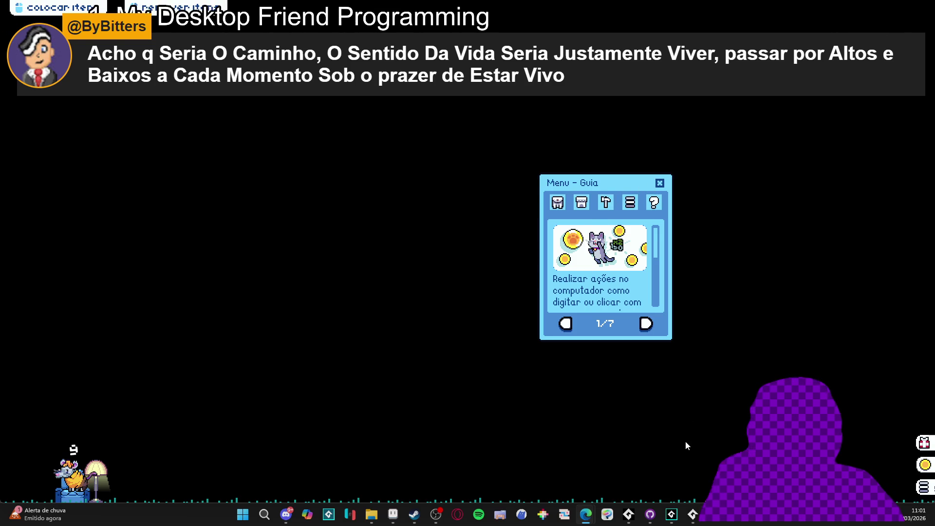
mouse_move(692, 515)
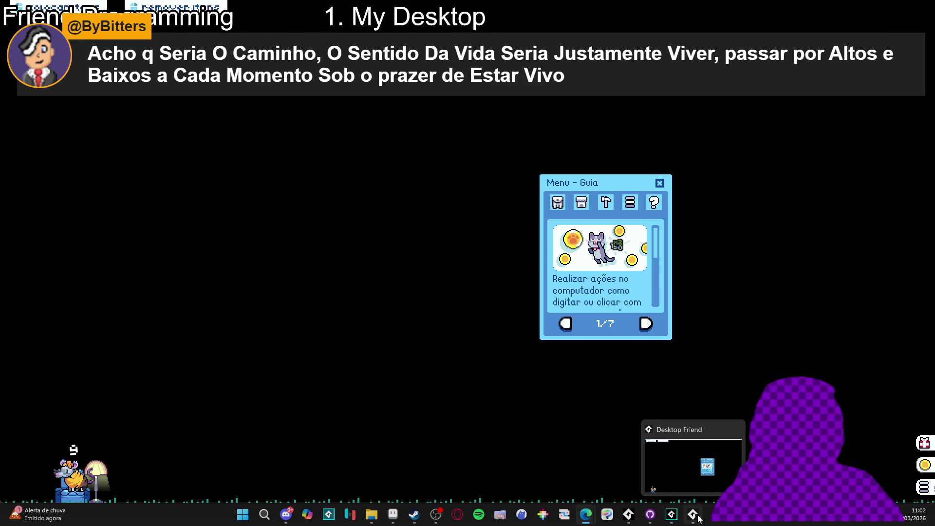
right_click(698, 518)
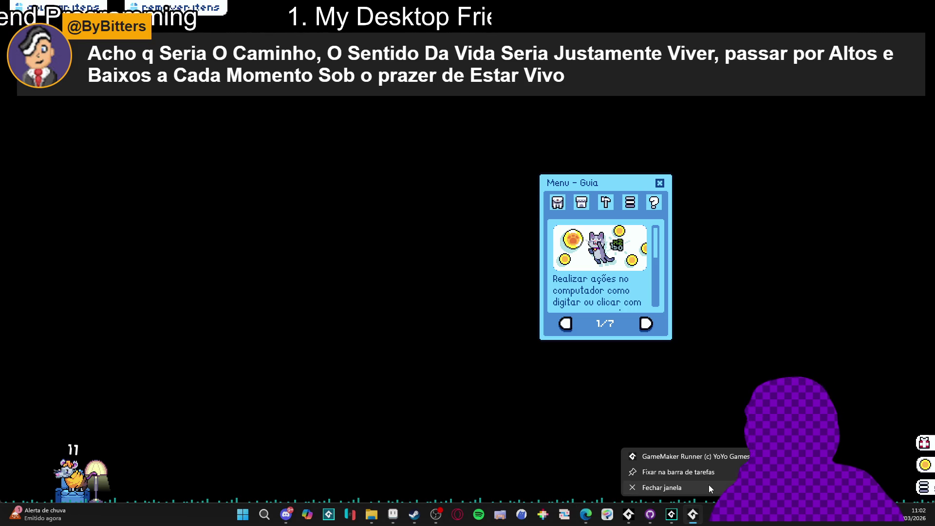
left_click(709, 487)
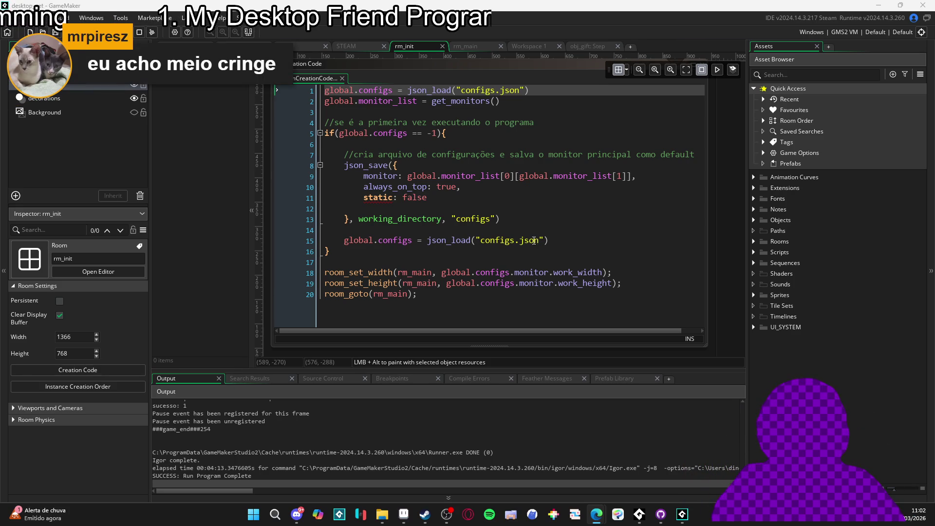
- Switch to the obj_gift Step code and delete the semicolon ending line 17
left_click(486, 46)
left_click(580, 46)
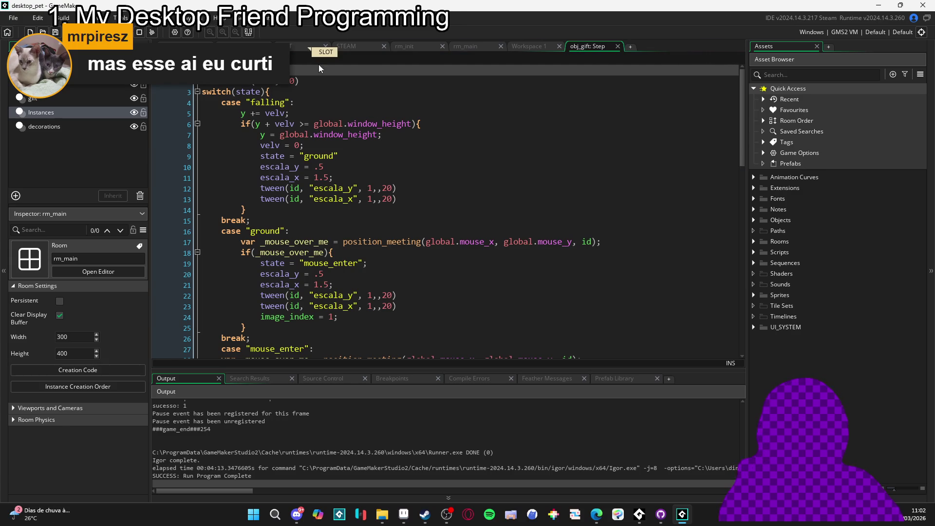
left_click(603, 241)
key("BackSpace")
left_click(384, 215)
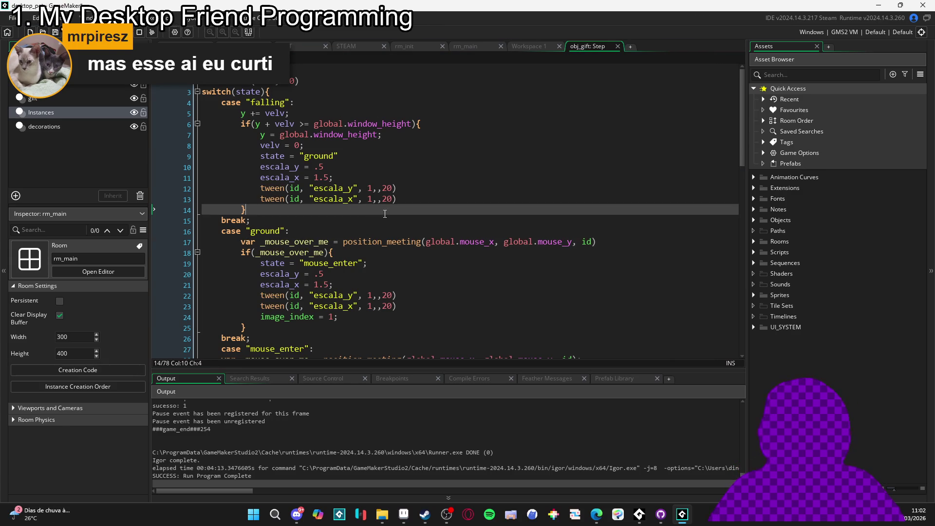
left_click(384, 231)
scroll(439, 234, "down", 5)
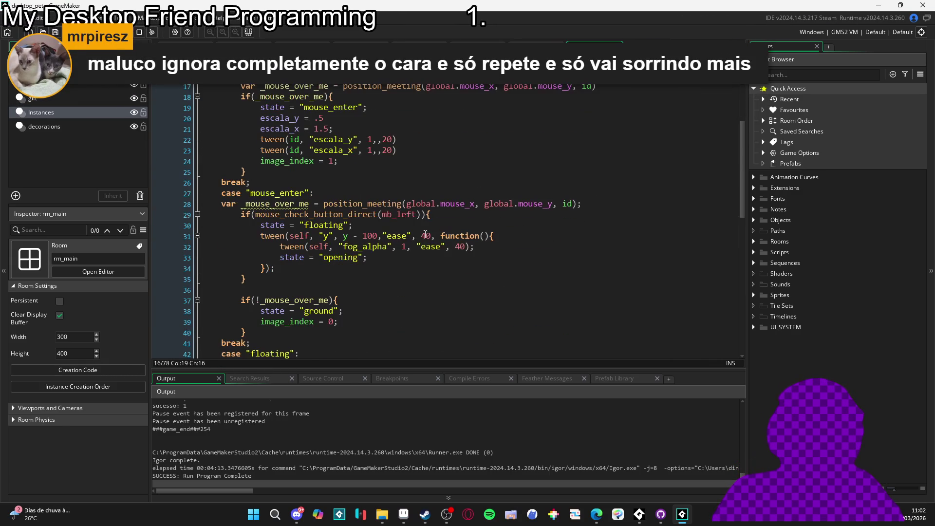
- Delete the trailing semicolons on lines 32, 38, 39, 43 and 46
left_click(486, 247)
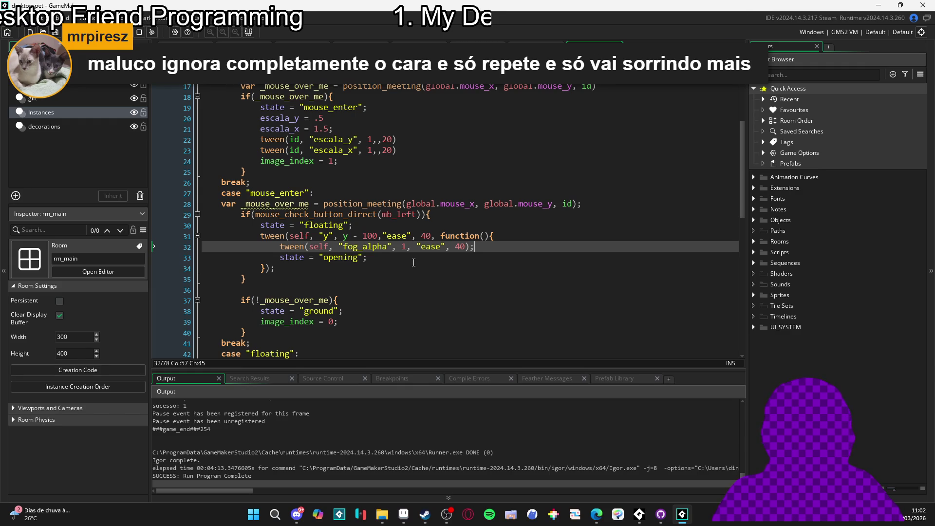
key("BackSpace")
left_click(354, 312)
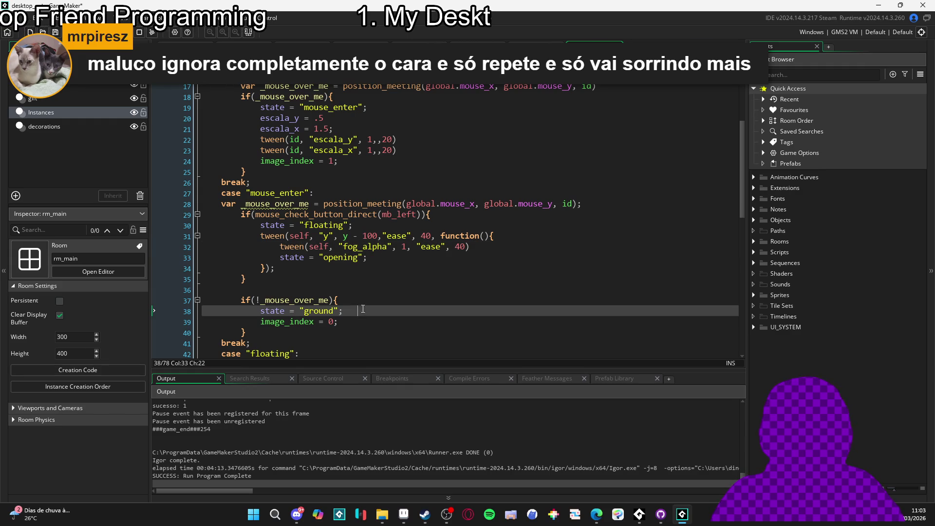
key("BackSpace")
left_click(355, 321)
key("BackSpace")
scroll(426, 278, "down", 3)
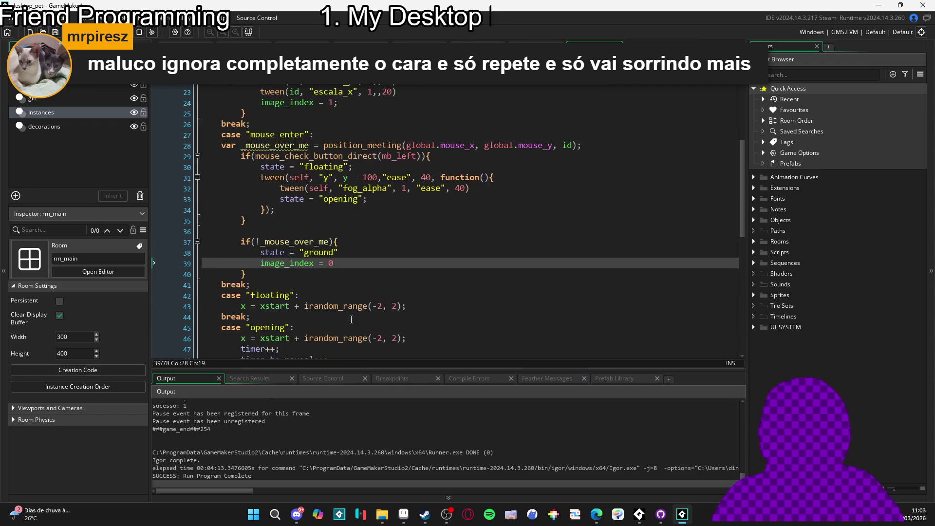
left_click(424, 267)
key("BackSpace")
left_click(429, 299)
key("BackSpace")
- Delete the trailing semicolons on lines 53 and 52
scroll(428, 299, "down", 4)
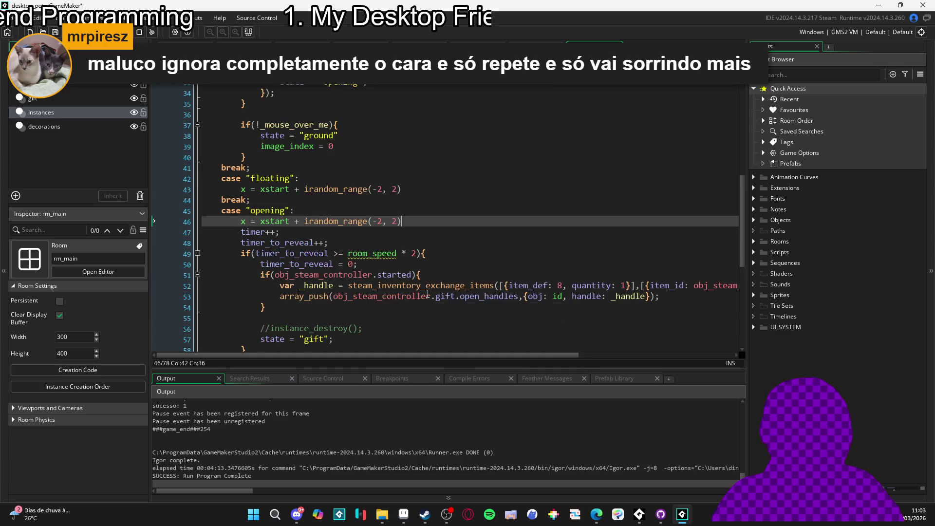
left_click(661, 257)
key("BackSpace")
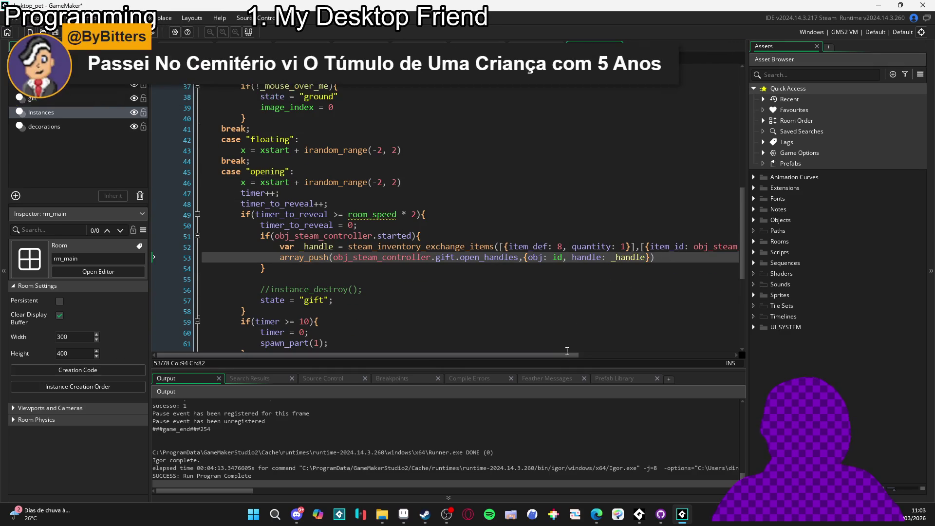
scroll(586, 355, "right", 1)
scroll(586, 355, "right", 3)
left_click(719, 246)
key("BackSpace")
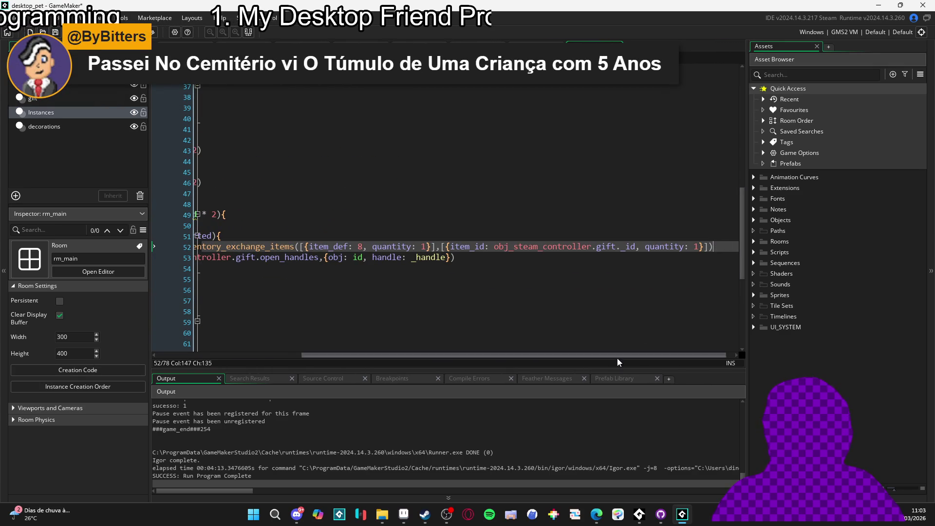
scroll(602, 360, "left", 4)
- Delete the trailing semicolons on lines 61 and 60
scroll(390, 219, "down", 3)
left_click(335, 257)
left_click(335, 245)
key("BackSpace")
left_click(308, 235)
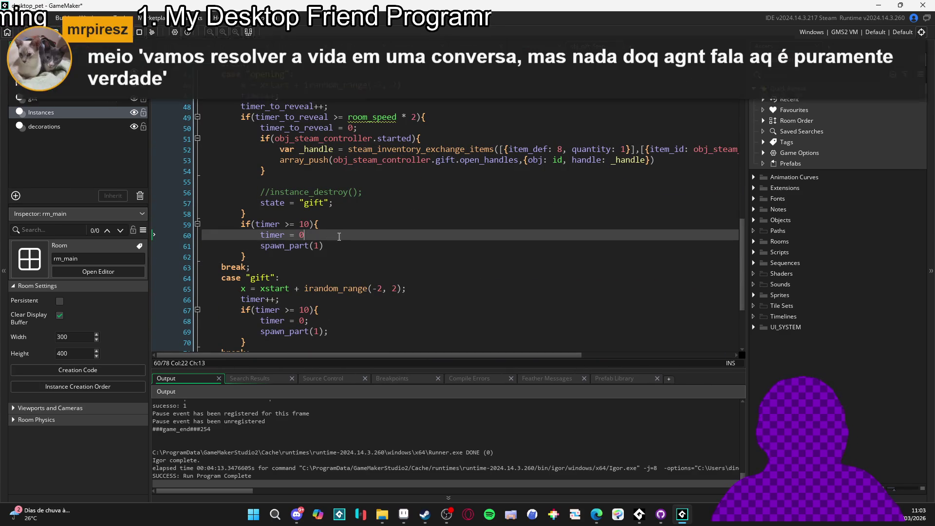
key("BackSpace")
- Delete the semicolons on lines 68 and 69, undoing an accidental removal of the x = xstart line
scroll(359, 269, "down", 1)
scroll(359, 269, "down", 2)
left_click(342, 282)
key("BackSpace")
left_click(342, 294)
key("BackSpace")
scroll(346, 282, "down", 2)
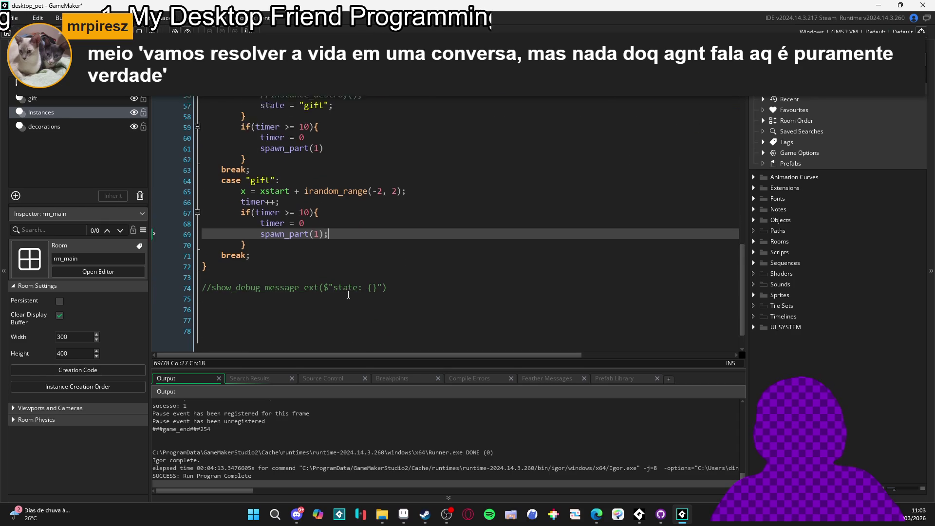
left_click_drag(280, 175, 409, 185)
key("BackSpace")
scroll(413, 197, "up", 2)
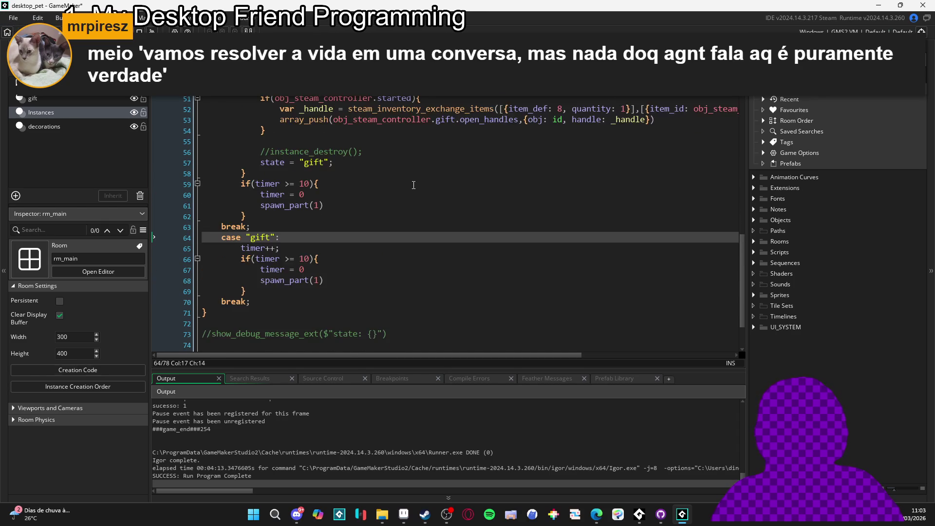
key("ctrl+z")
- Remove the semicolon ending line 65, then return to line 12
left_click(425, 268)
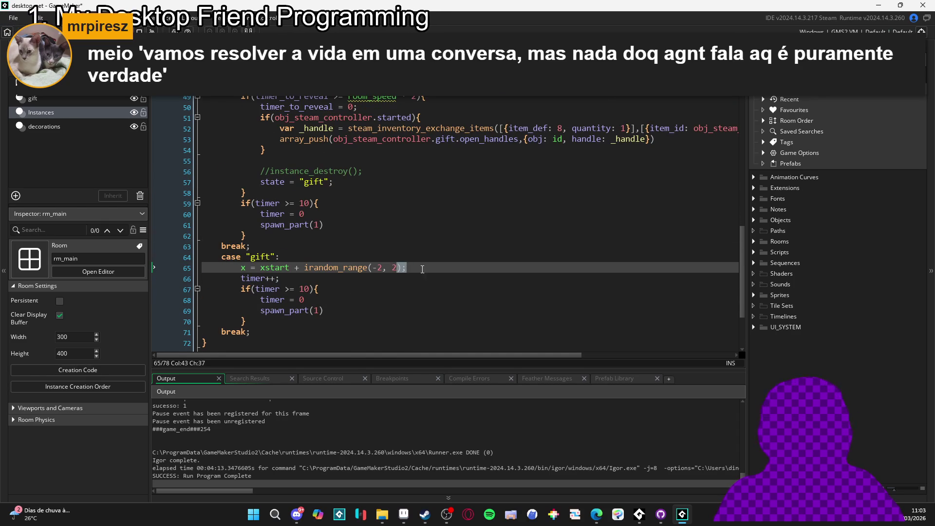
key("BackSpace")
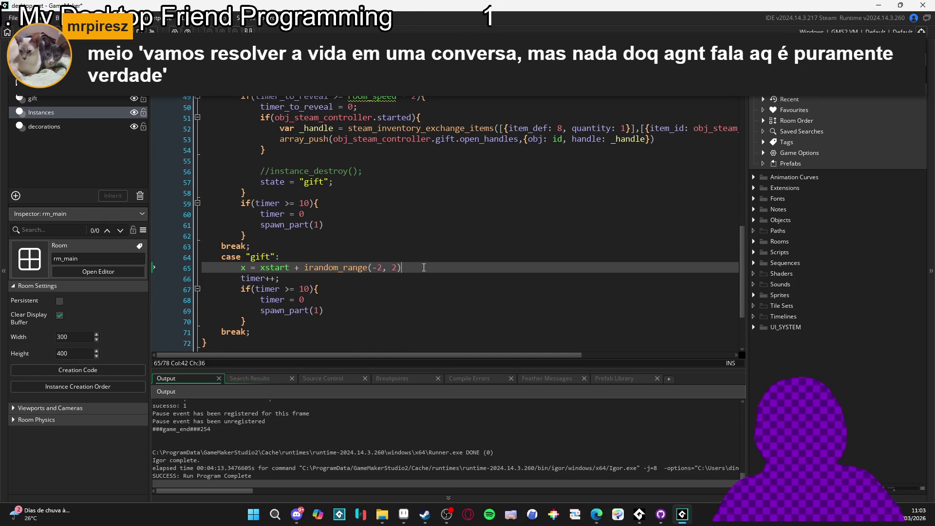
scroll(424, 268, "up", 14)
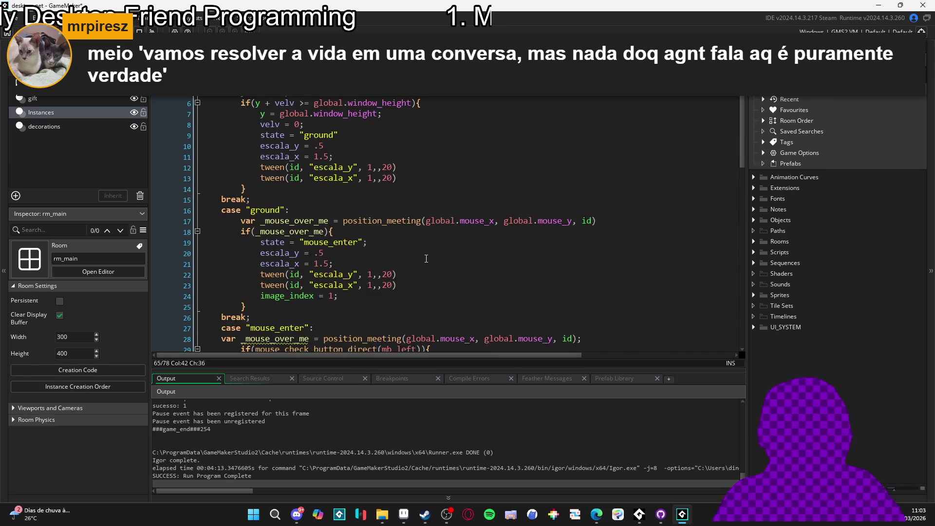
scroll(426, 258, "up", 1)
left_click(532, 185)
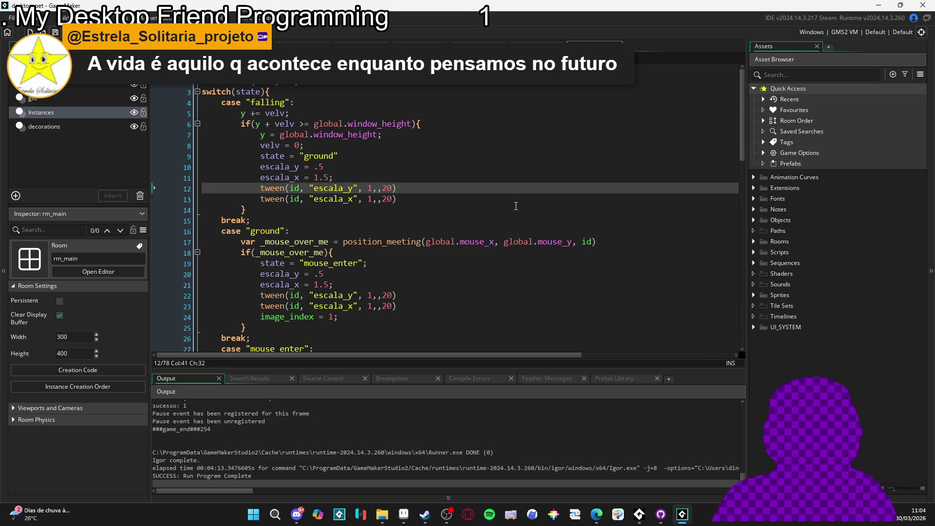
- Delete the semicolon ending line 8 and move to the end of line 7
key("Up")
key("Up")
key("Up")
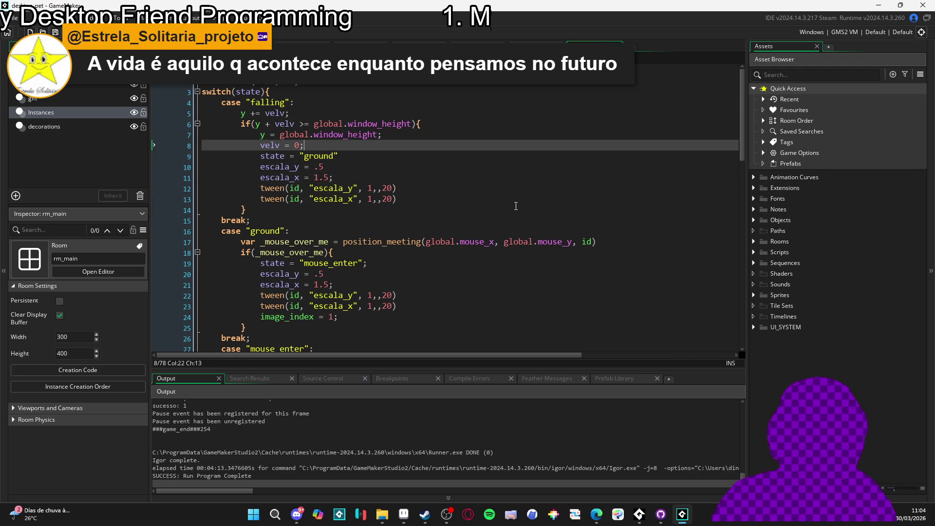
key("BackSpace")
key("Up")
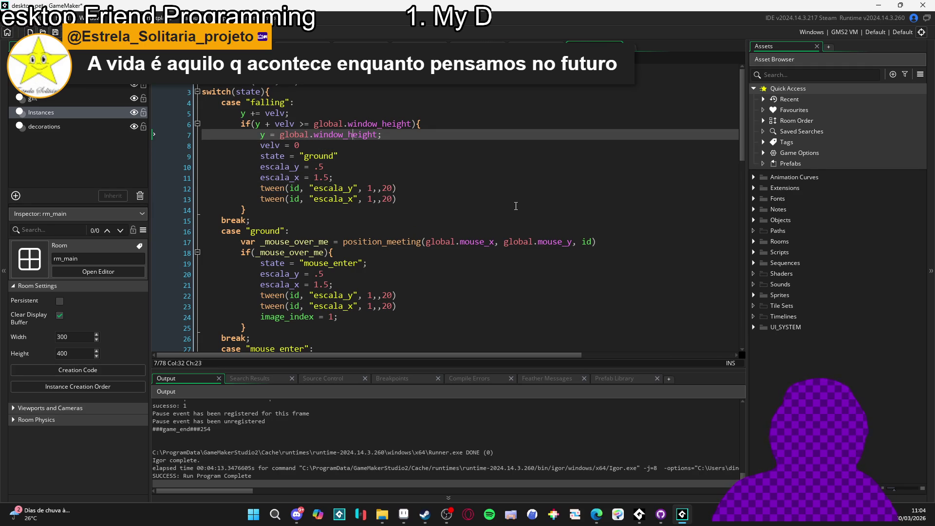
key("End")
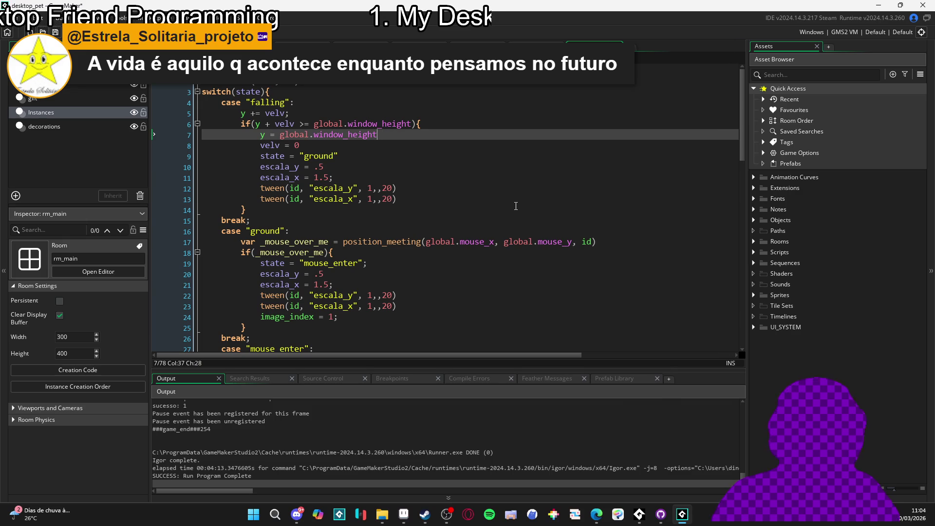
- Delete the commented-out '//instance_destroy();' line from the opening case
scroll(516, 206, "down", 12)
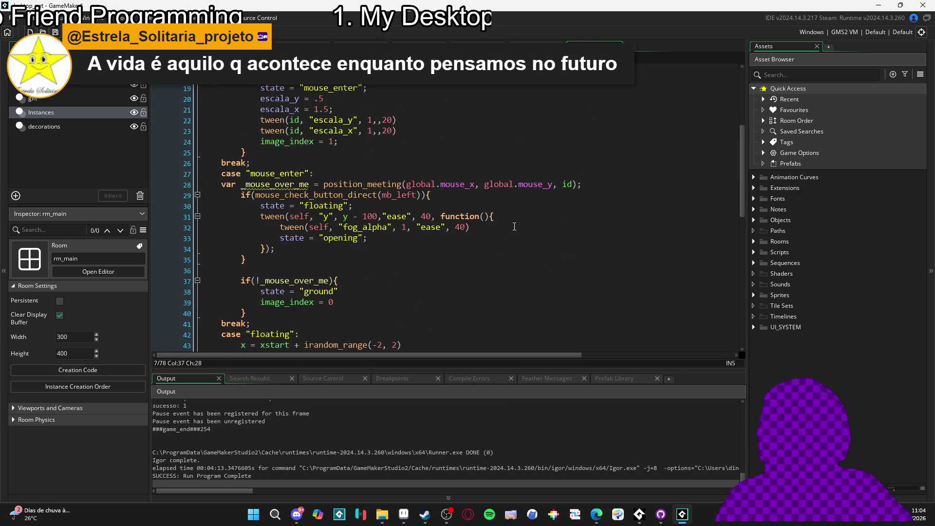
scroll(512, 230, "down", 3)
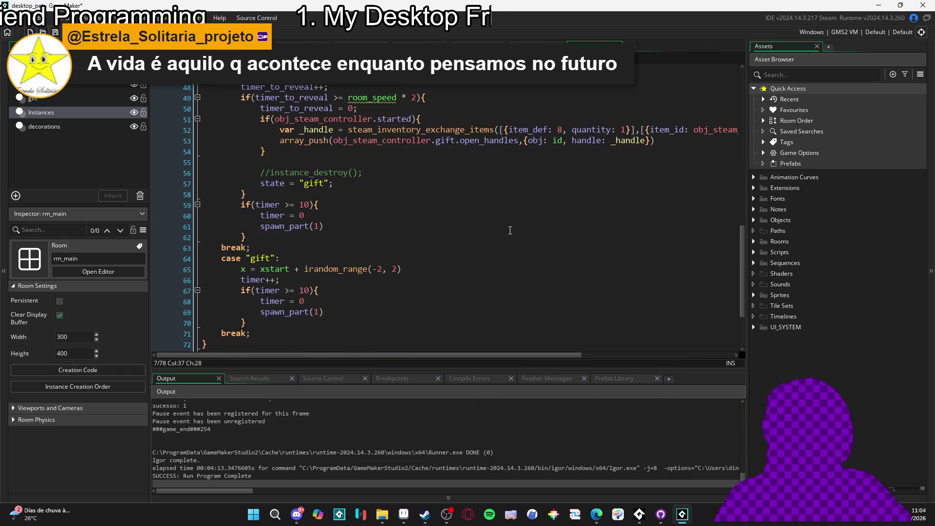
mouse_move(367, 172)
left_mouse_down()
mouse_move(142, 165)
mouse_move(130, 176)
left_mouse_up()
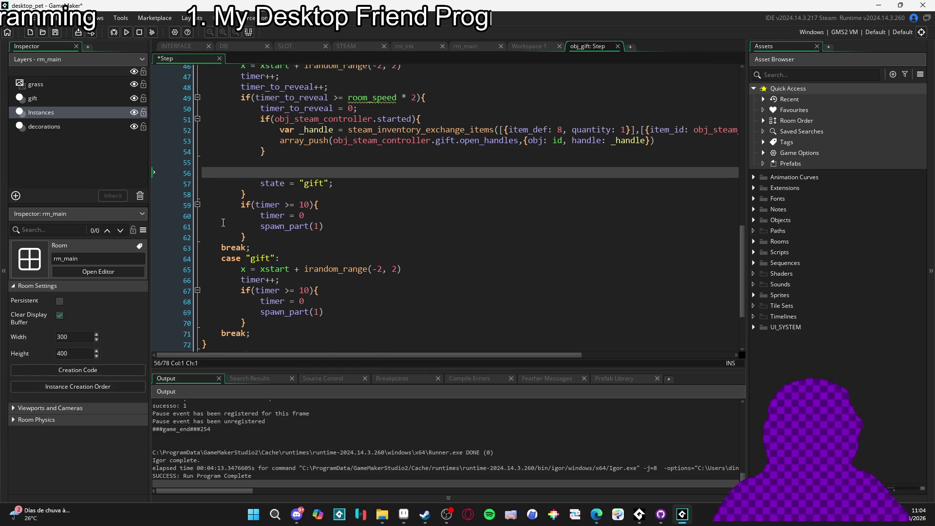
key("BackSpace")
scroll(292, 254, "down", 3)
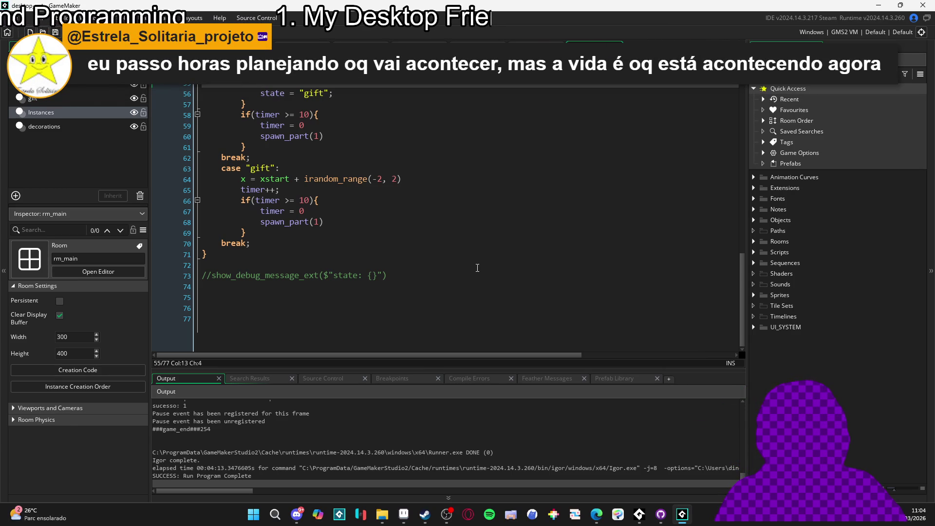
- Check the closing brace of the switch block and the blank line 72 below it
left_click(477, 268)
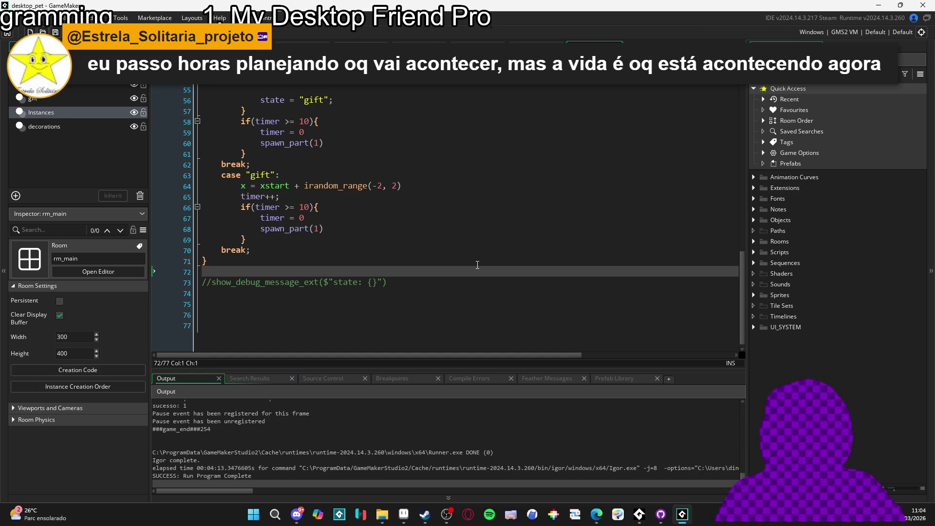
left_click(495, 253)
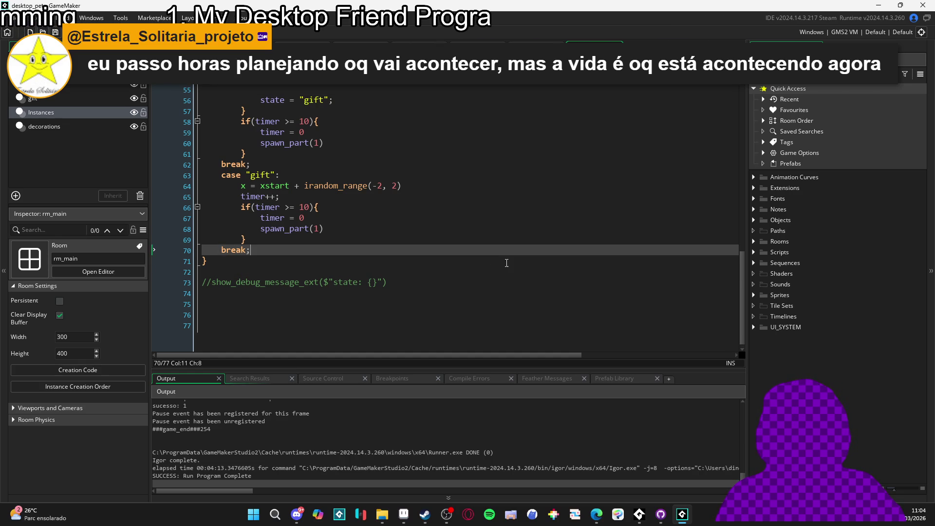
left_click(515, 266)
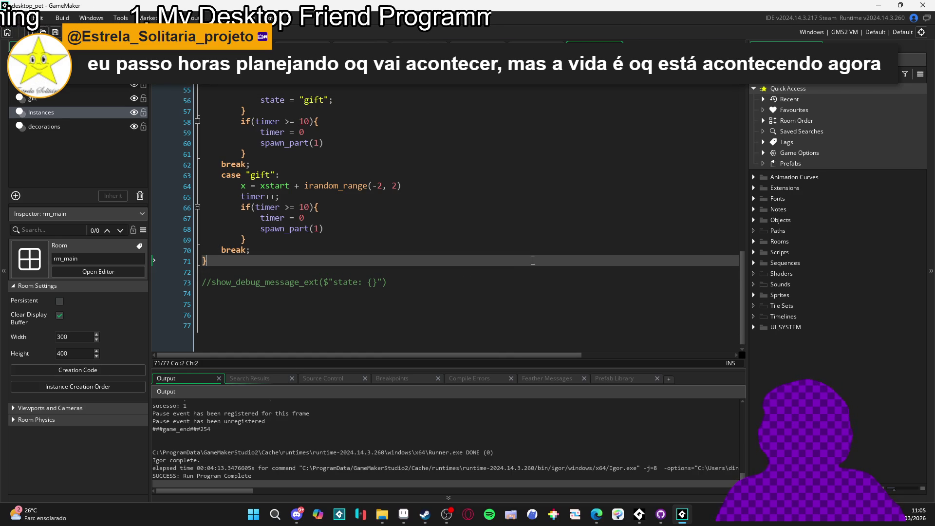
left_click(531, 269)
- Scroll up through the obj_gift Step code, then bring up GitHub Desktop
scroll(545, 270, "up", 4)
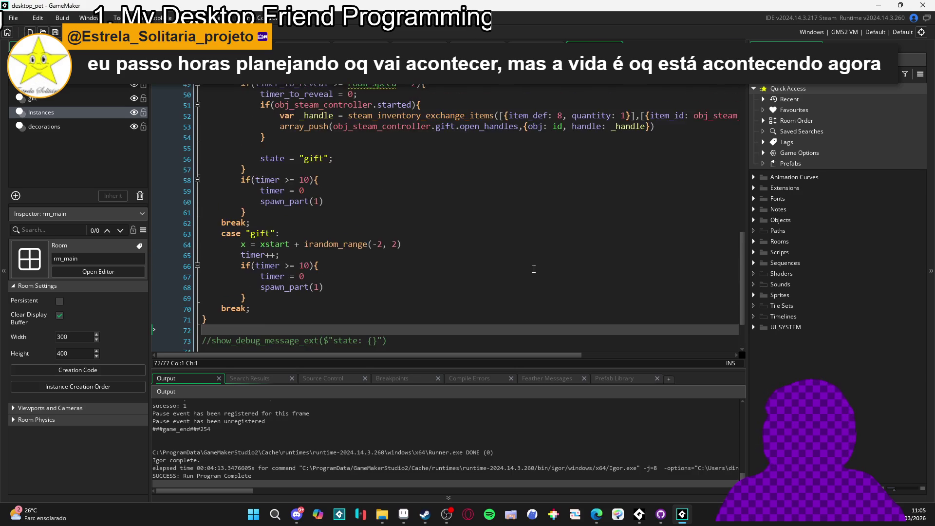
scroll(558, 270, "up", 2)
mouse_move(232, 354)
left_mouse_down()
mouse_move(678, 375)
mouse_move(232, 358)
left_mouse_up()
scroll(455, 258, "up", 4)
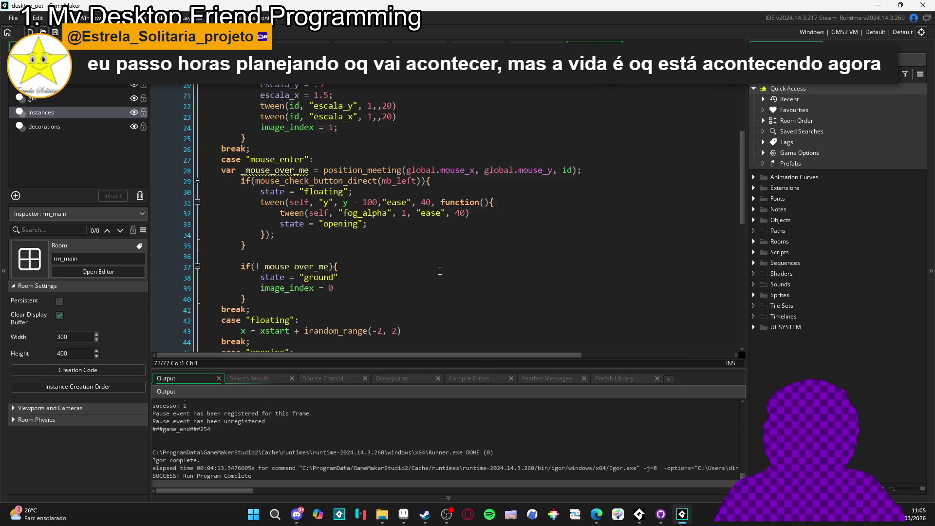
scroll(456, 258, "up", 2)
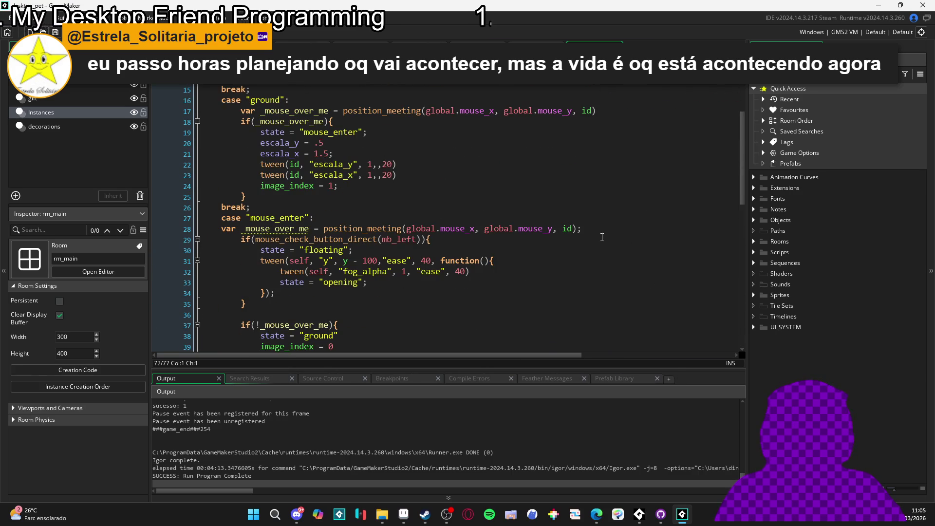
scroll(636, 238, "down", 4)
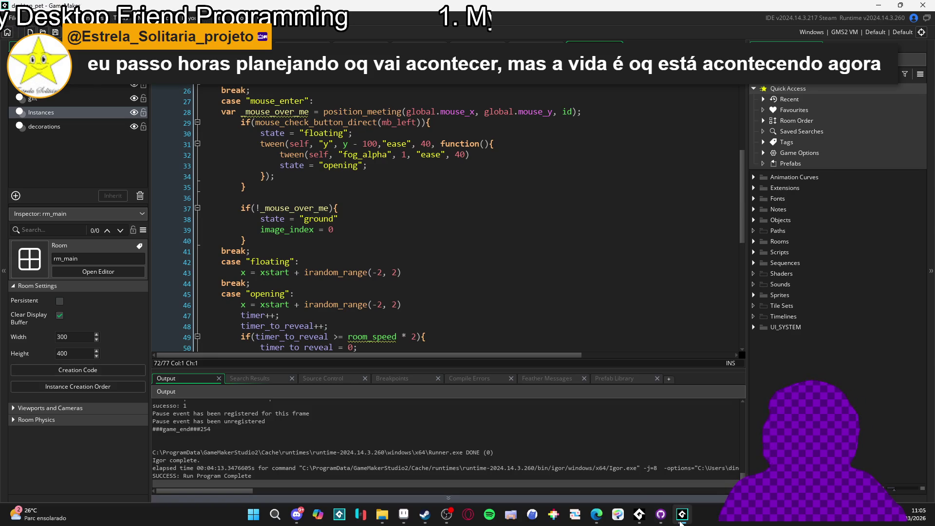
left_click(661, 514)
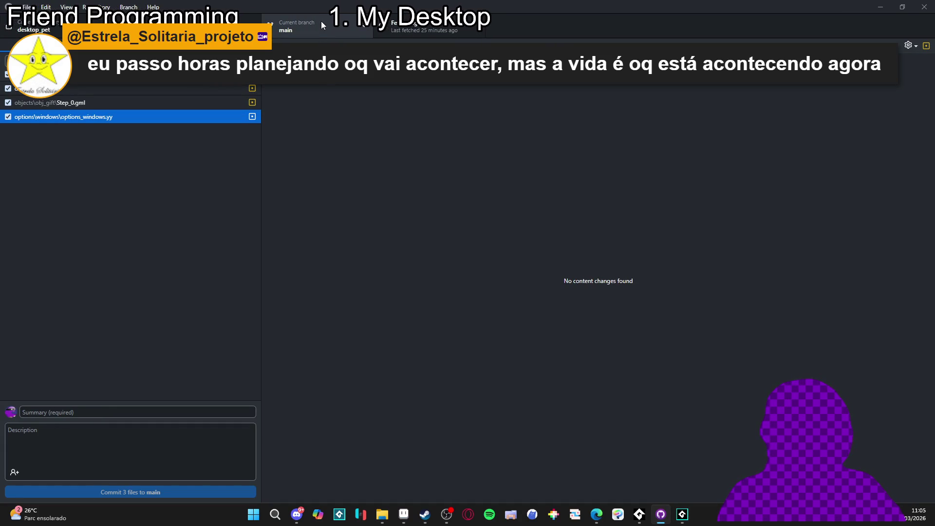
- Switch to the backup branch, leaving changes on main, and view its History
left_click(320, 34)
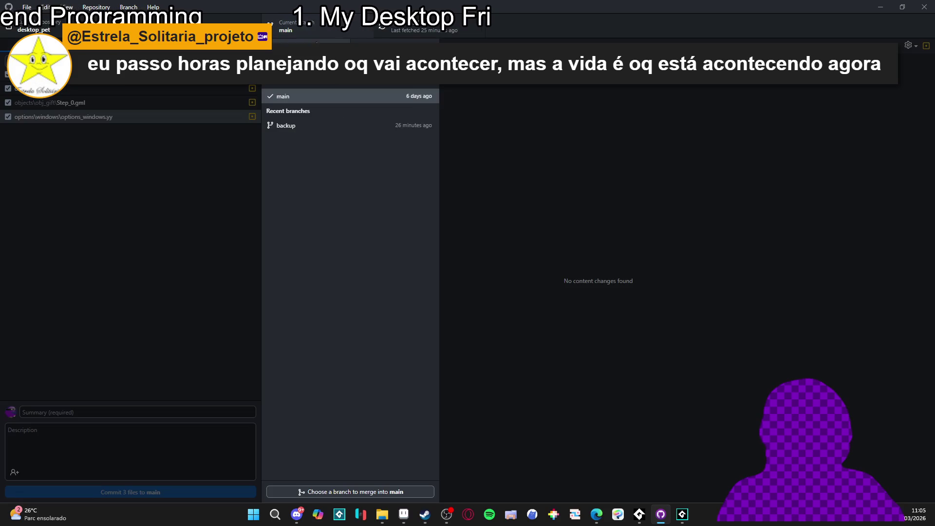
left_click(317, 129)
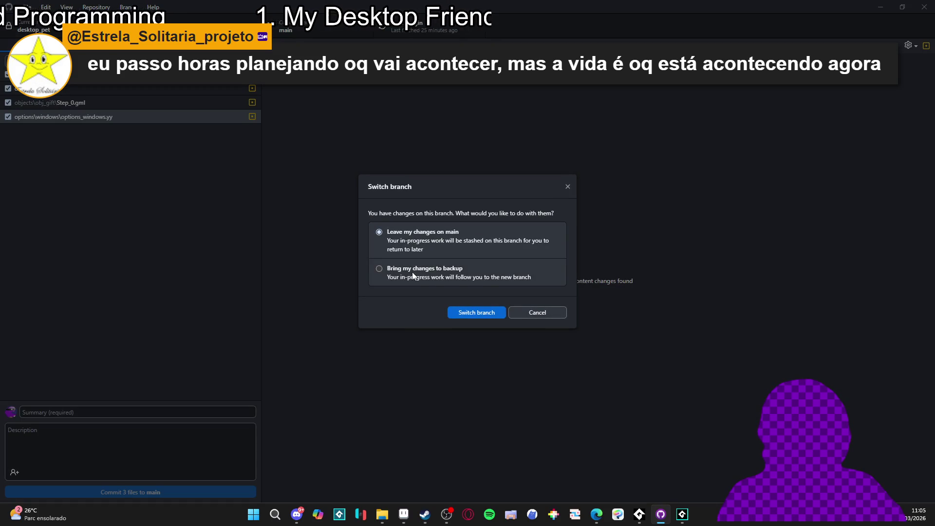
left_click(471, 314)
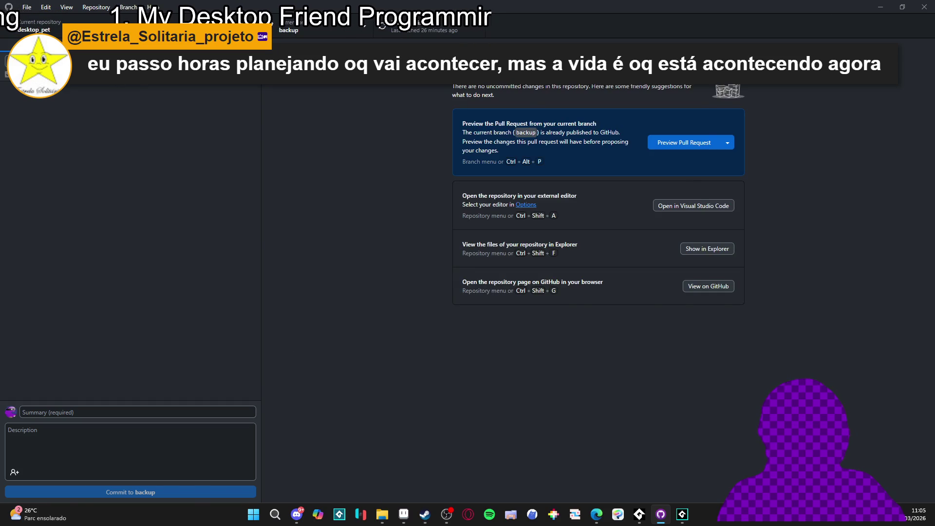
left_click(195, 61)
left_click(138, 87)
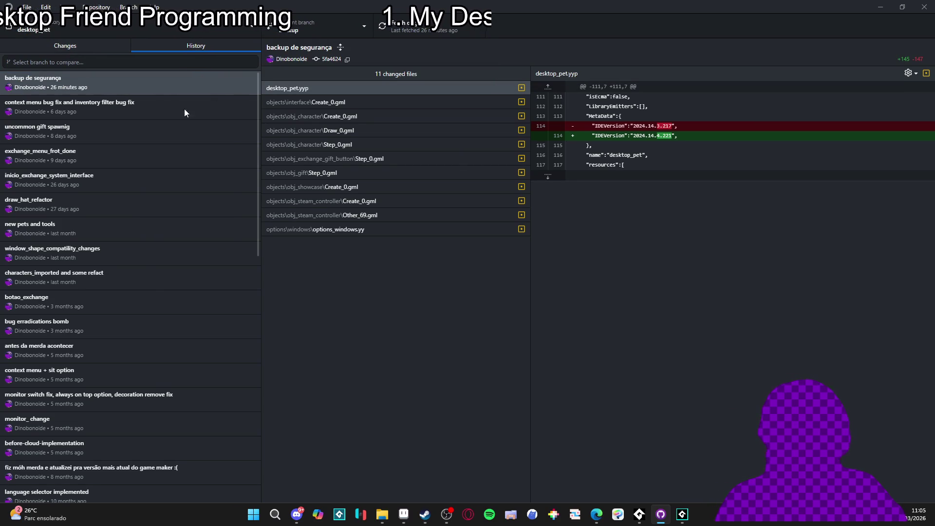
- Start amending the 'backup de segurança' commit, then cancel the amend
right_click(141, 79)
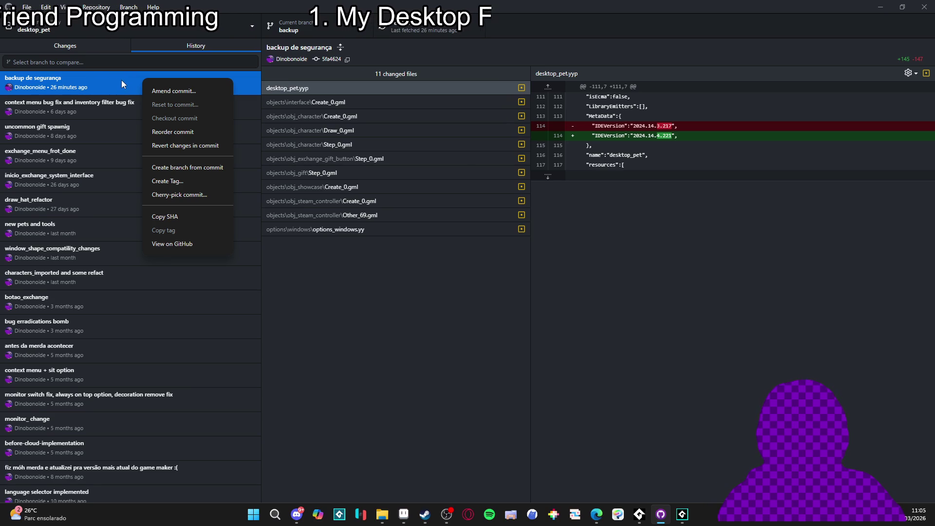
left_click(171, 91)
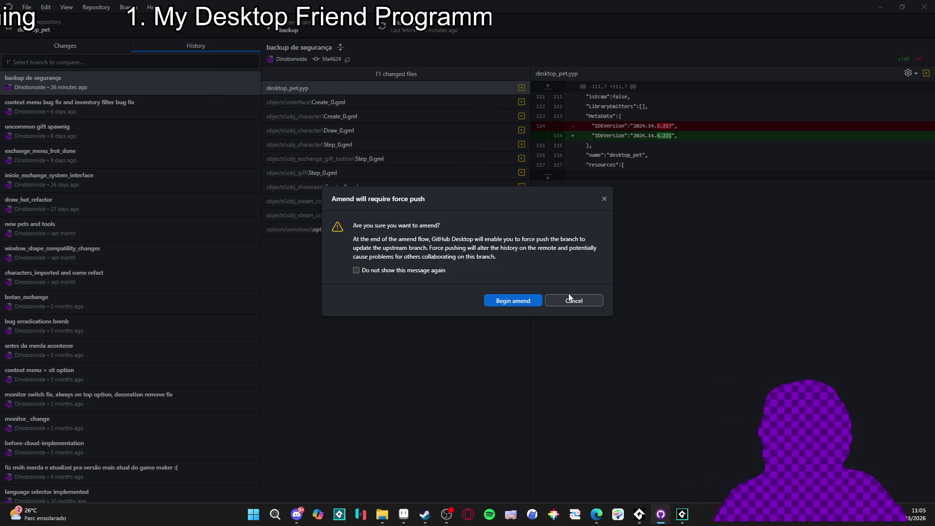
left_click(577, 302)
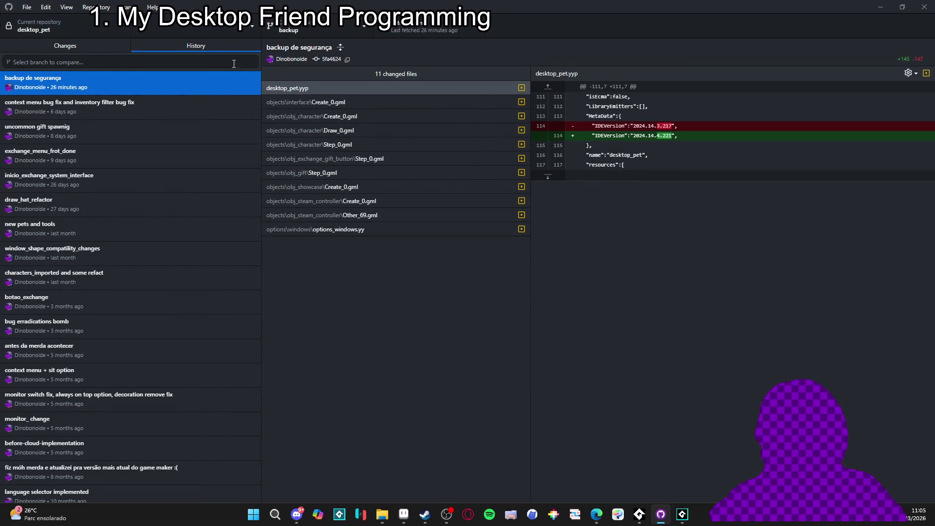
- Toggle the branch list and the Changes/History tabs, then return to GameMaker
key("ctrl+b")
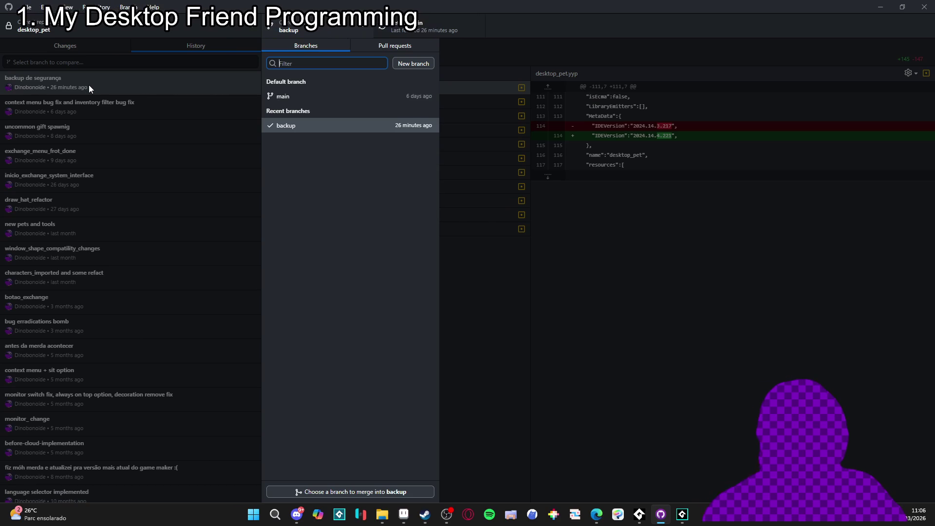
left_click(84, 54)
left_click(101, 46)
left_click(180, 46)
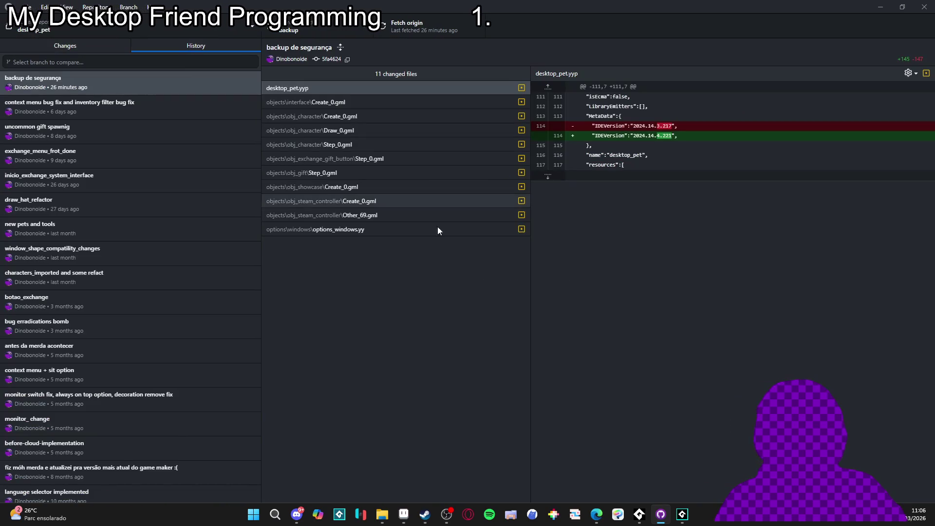
key("alt+Tab")
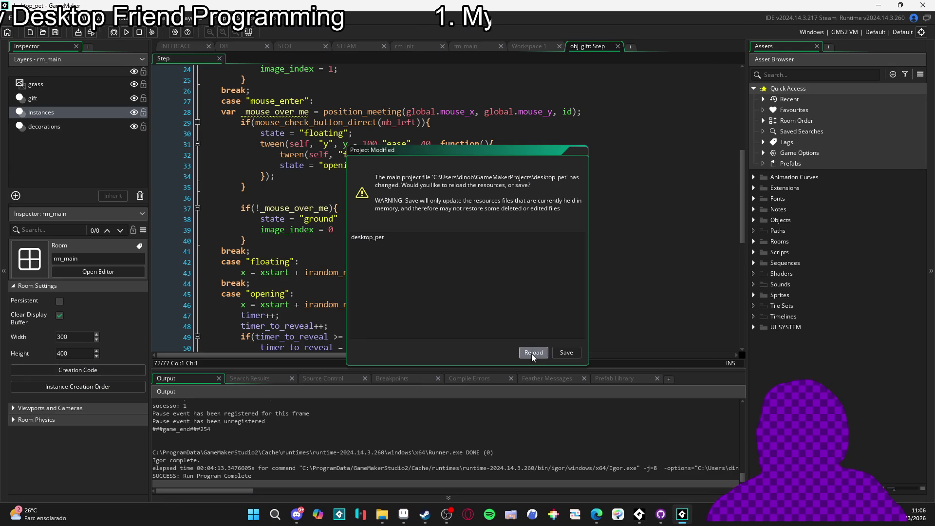
- Reload desktop_pet, confirm the downgrade to this release, and close the Project Health report
left_click(531, 353)
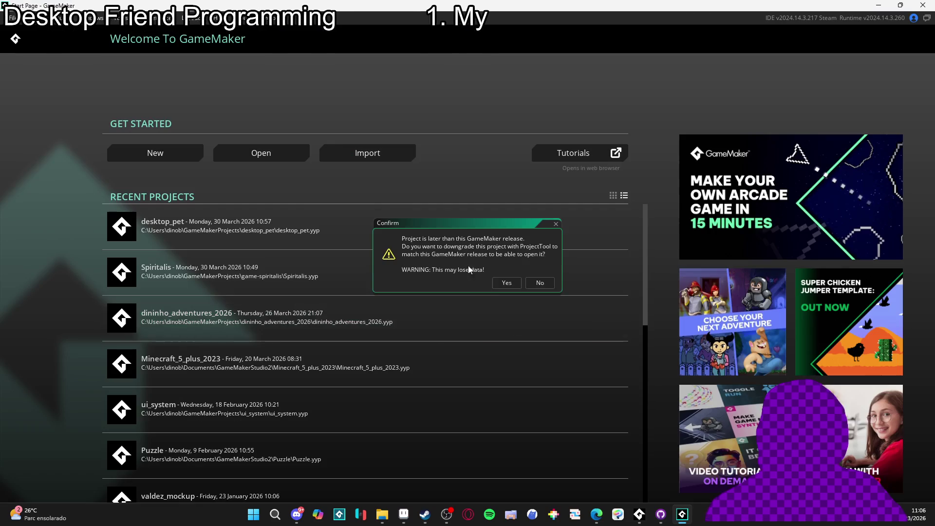
left_click(505, 283)
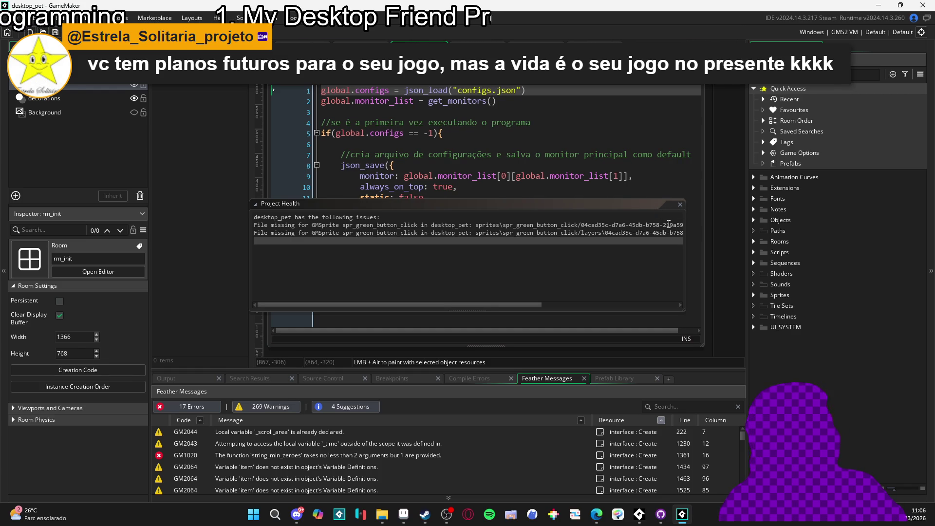
left_click(680, 204)
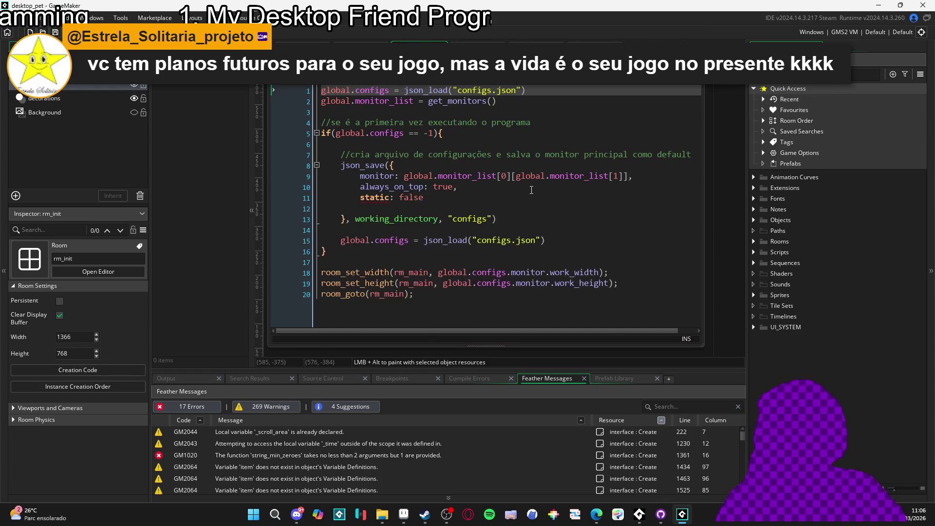
left_click(674, 187)
left_click(676, 470)
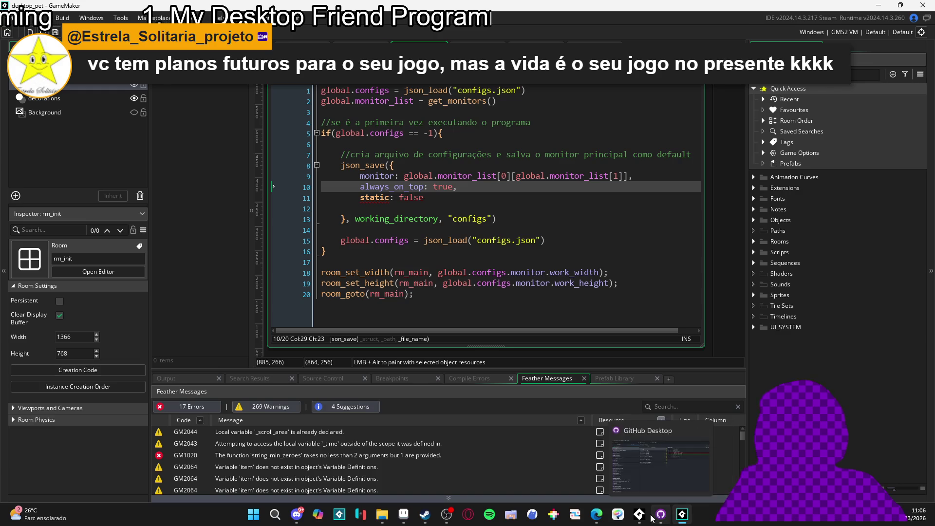
left_click(657, 517)
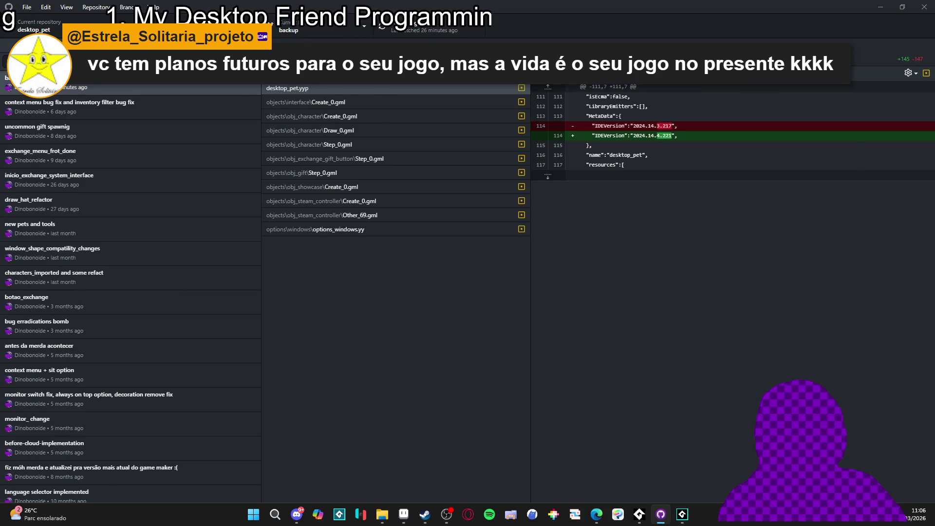
key("ctrl+1")
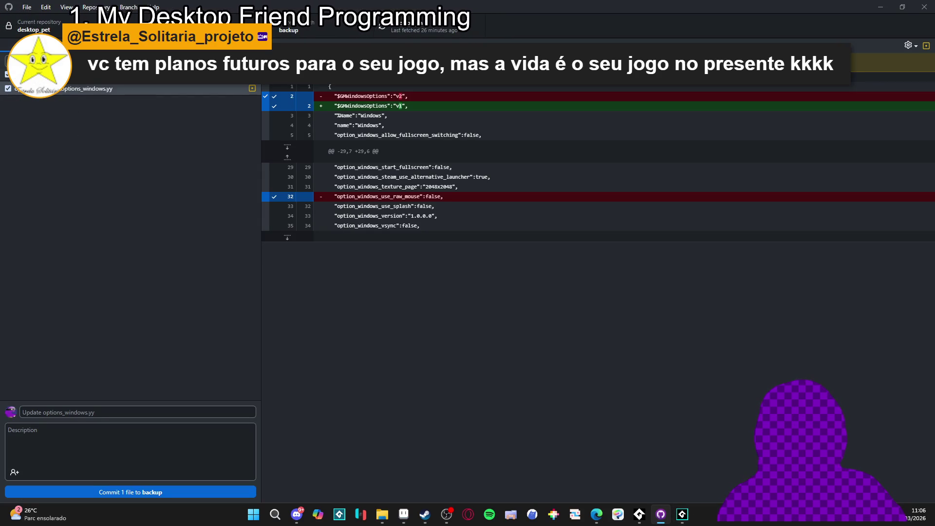
key("ctrl+2")
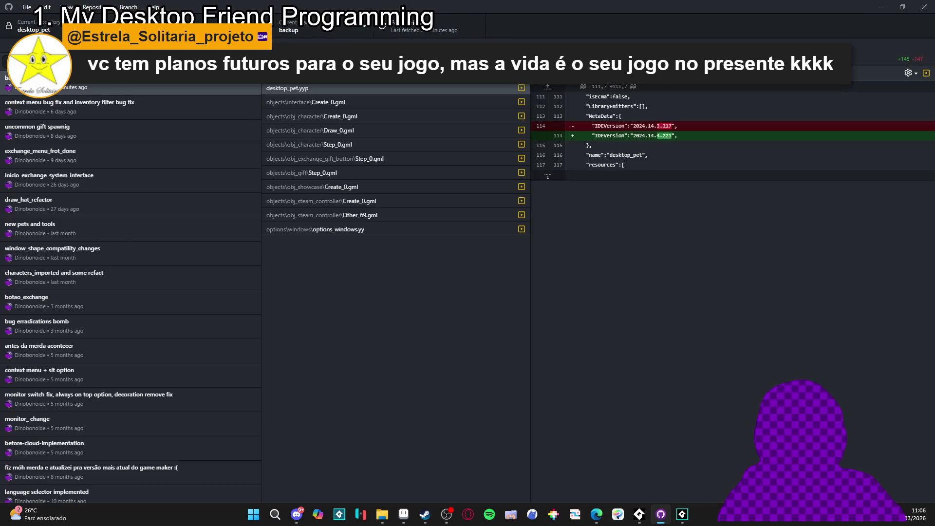
left_click(305, 31)
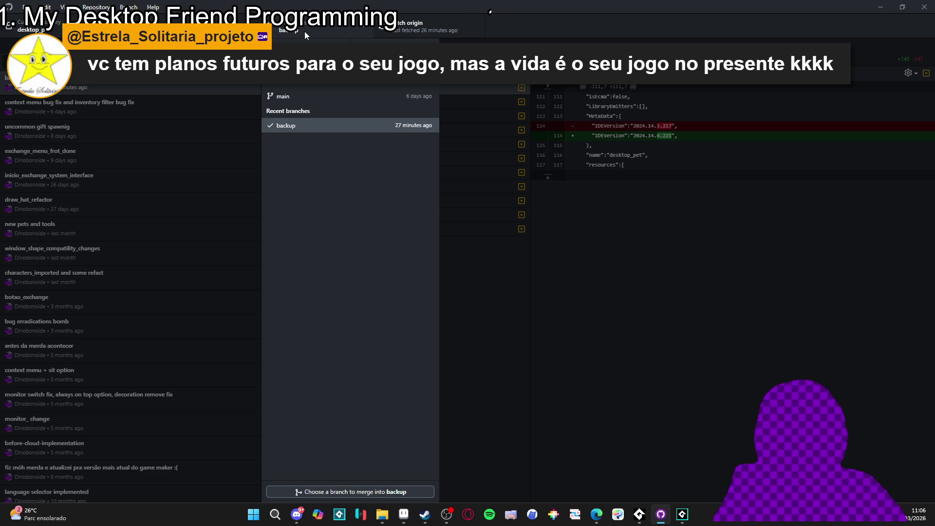
left_click(305, 31)
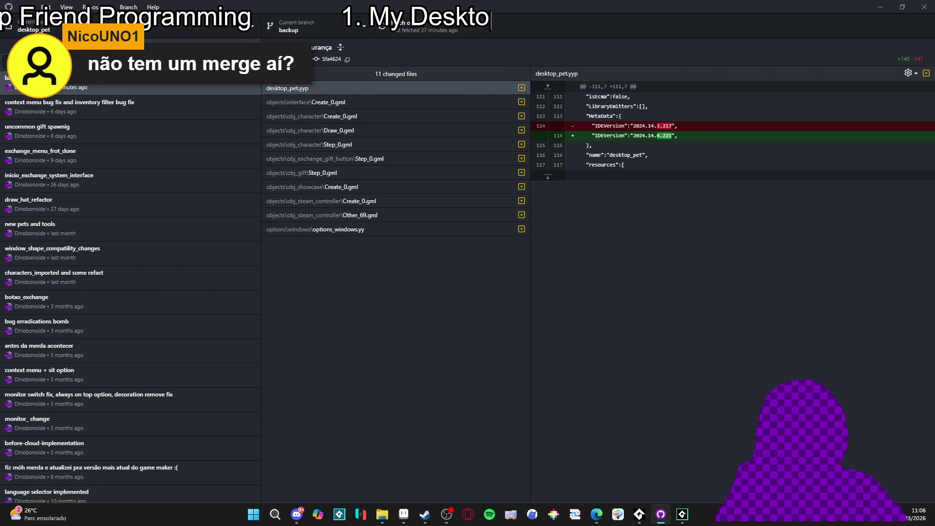
right_click(120, 84)
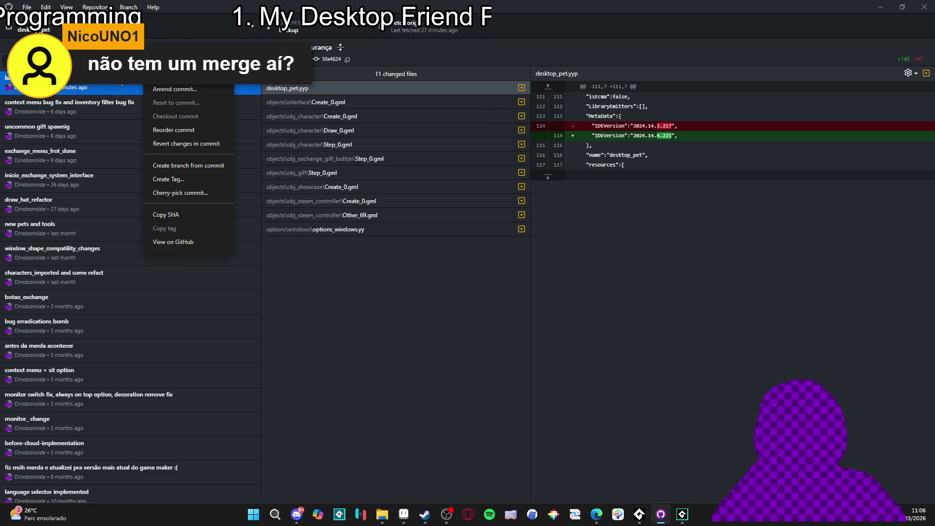
right_click(120, 84)
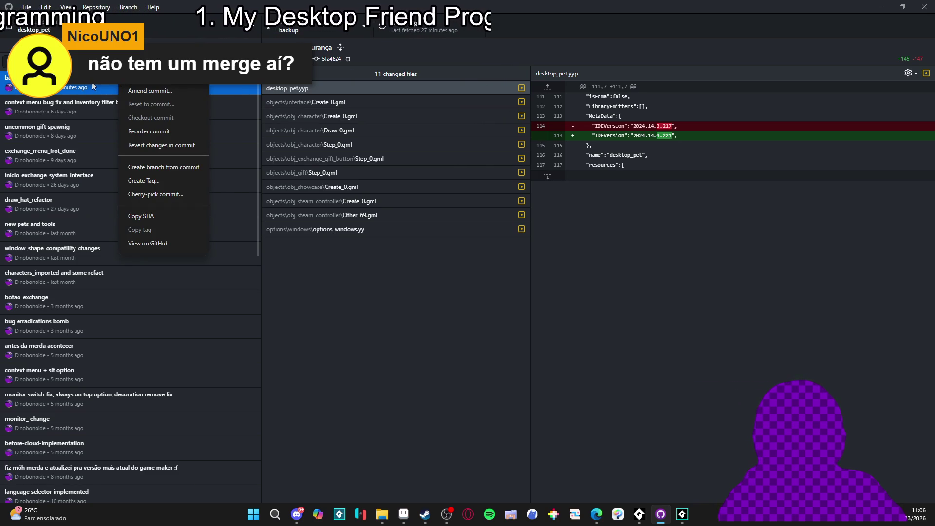
right_click(94, 87)
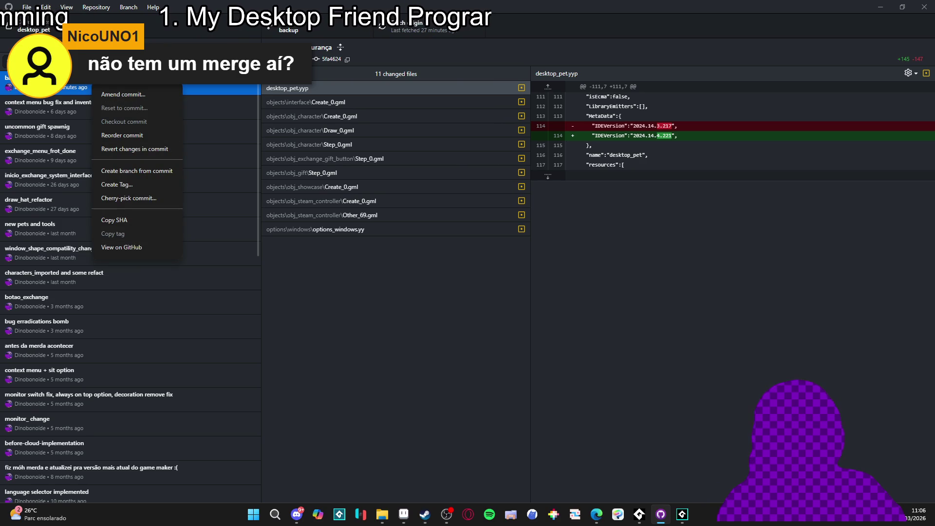
key("alt+Tab")
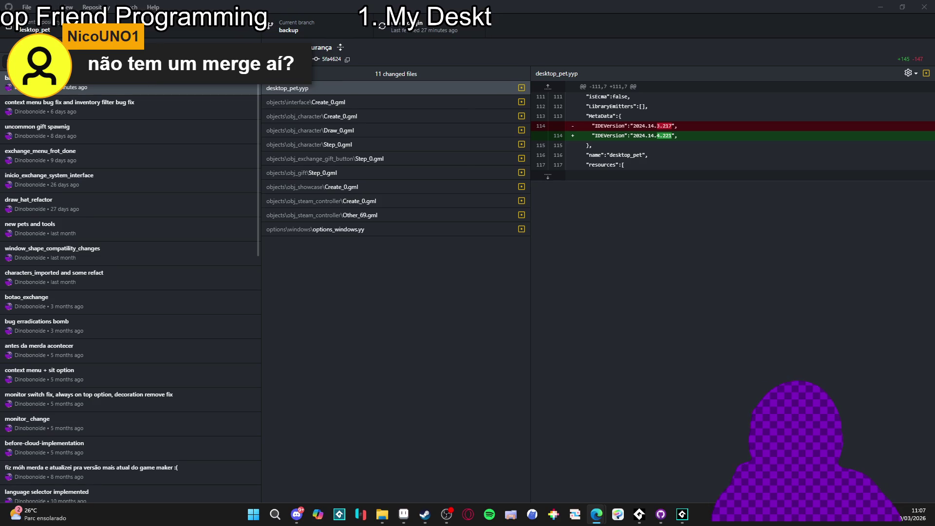
key("alt+r")
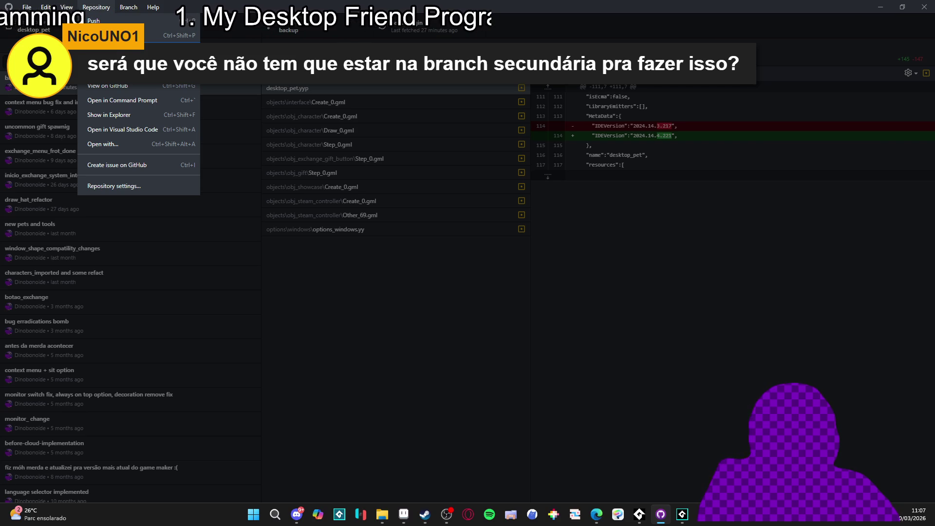
left_click(33, 59)
left_click(33, 60)
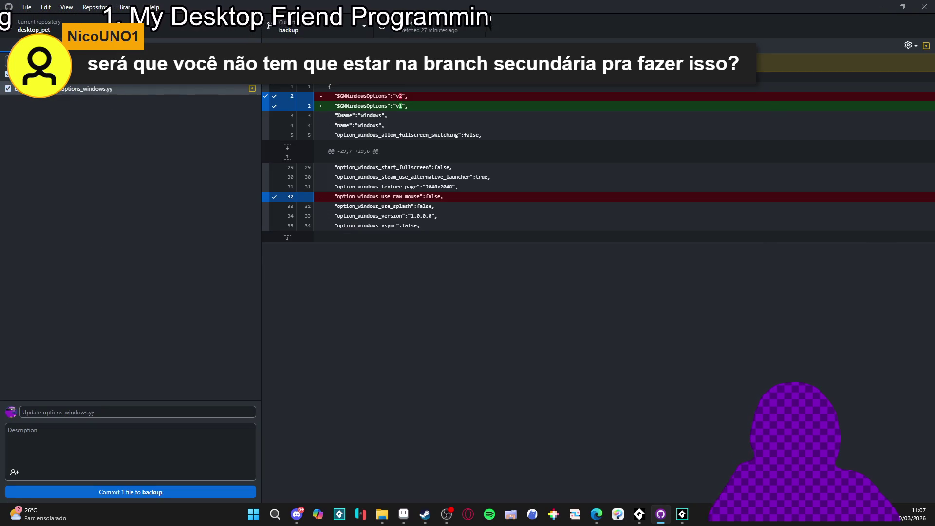
key("ctrl+2")
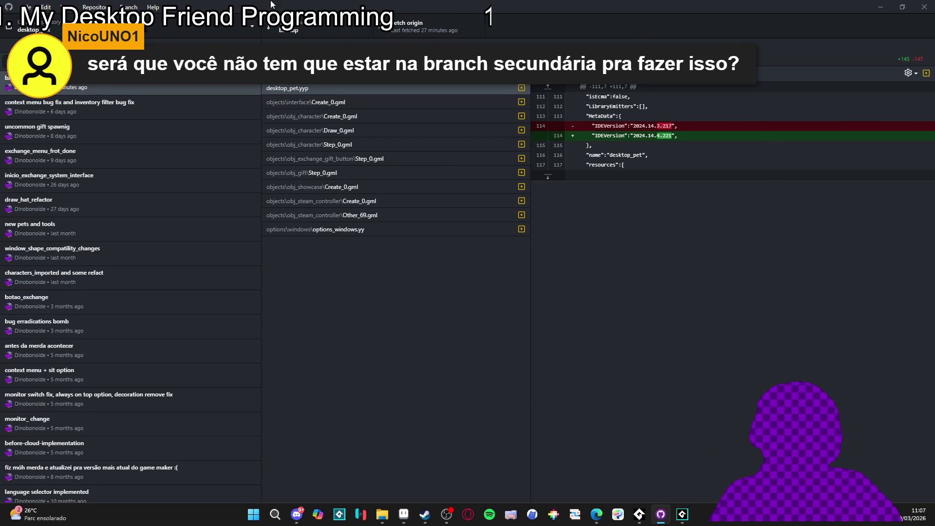
- Bring GameMaker forward, look over the rm_init creation code, and build and run with F5
left_click(681, 515)
left_click(486, 220)
scroll(520, 219, "up", 4)
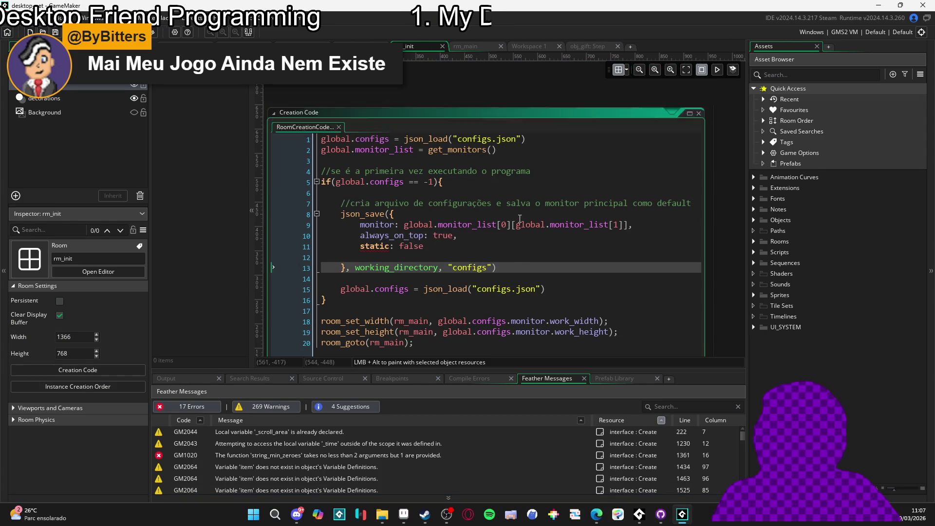
scroll(566, 226, "down", 5)
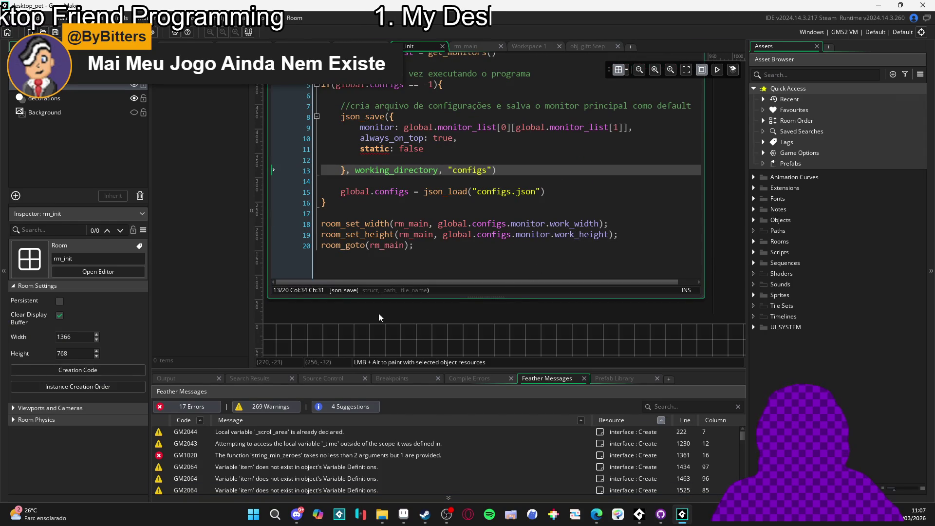
scroll(543, 317, "down", 2)
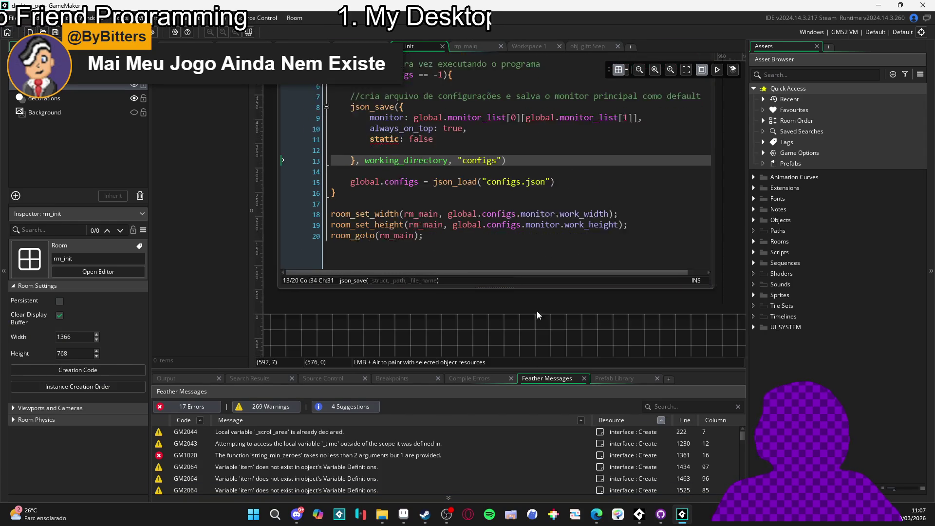
scroll(551, 346, "up", 4)
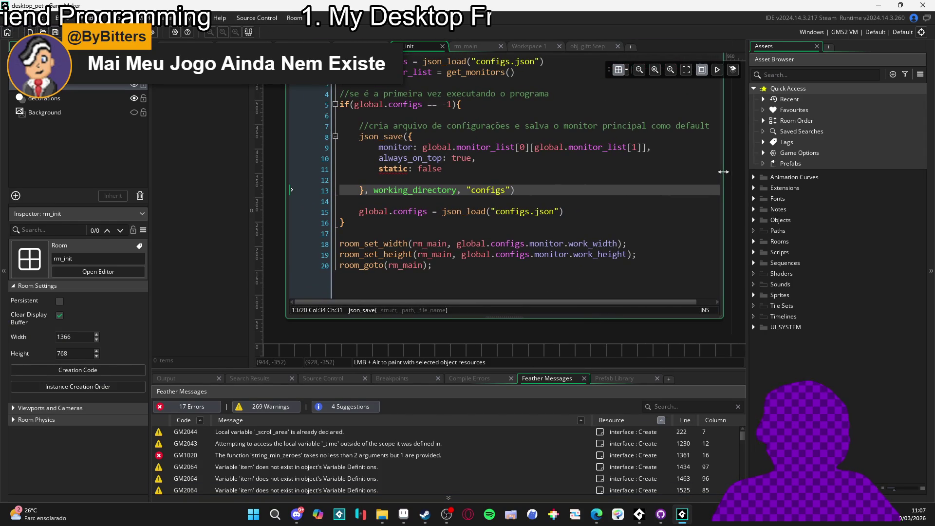
scroll(724, 172, "up", 3)
scroll(710, 135, "up", 1)
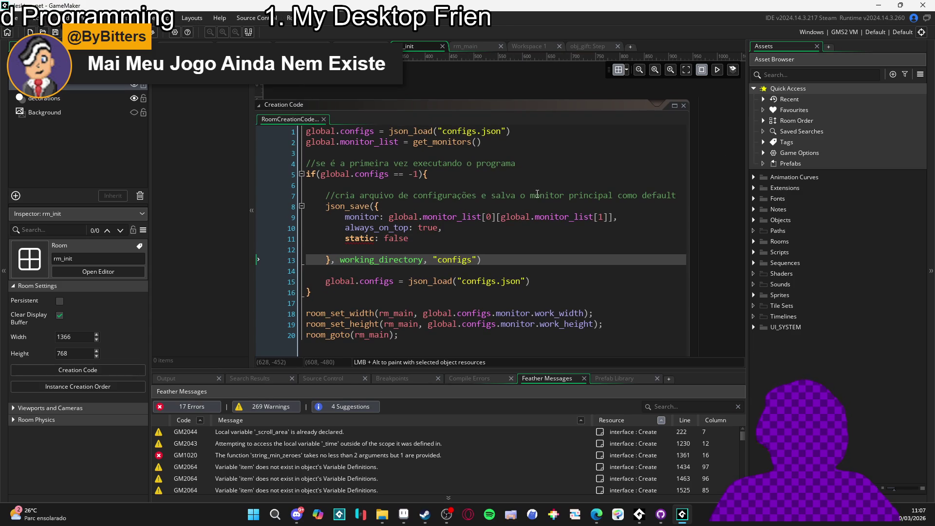
key("F5")
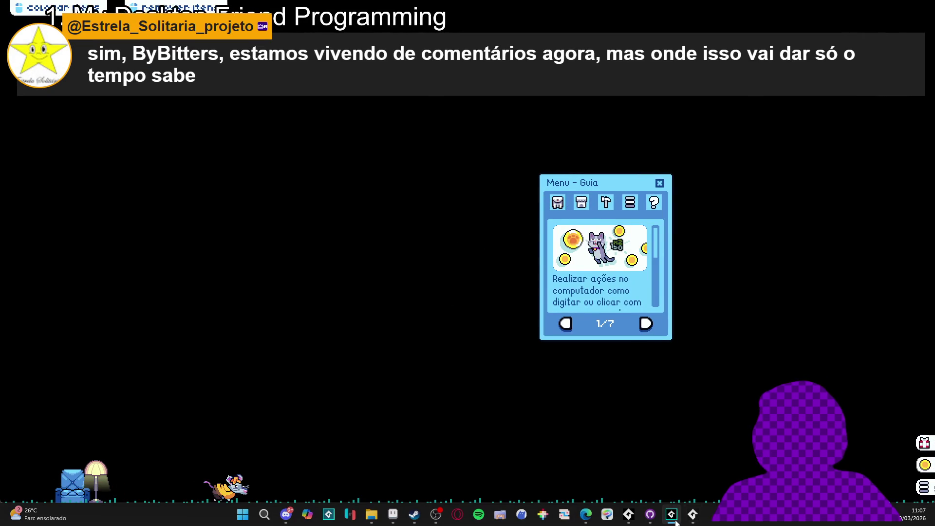
- Check GameMaker's Output log while the game launches
mouse_move(690, 519)
mouse_move(650, 520)
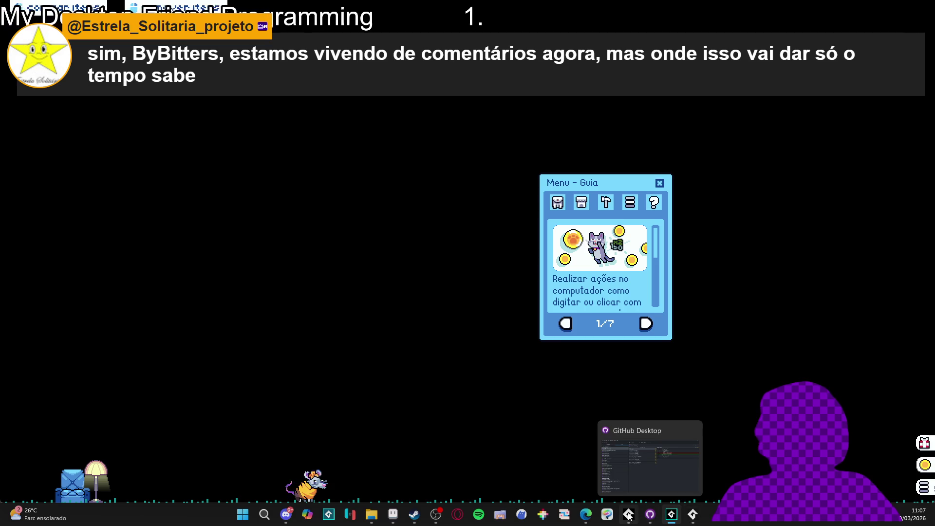
left_click(676, 520)
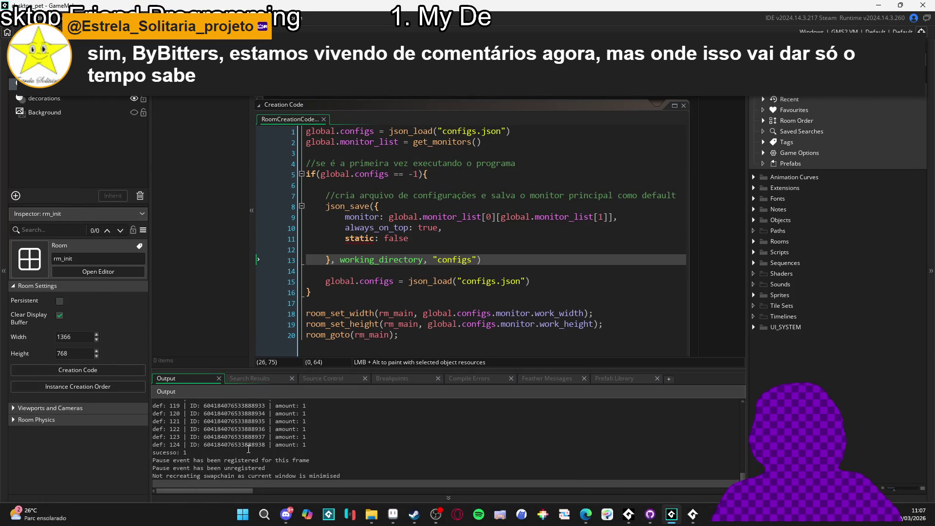
scroll(272, 447, "up", 5)
scroll(272, 446, "up", 3)
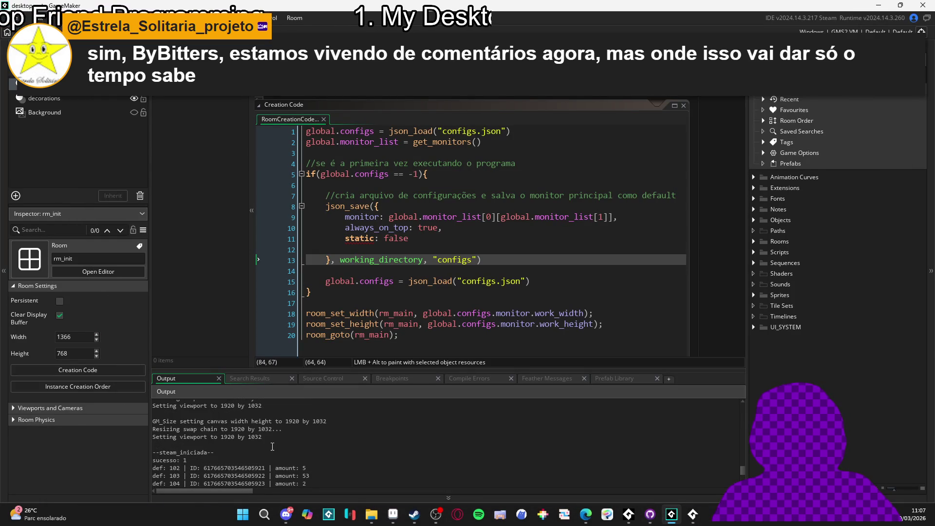
scroll(272, 447, "down", 10)
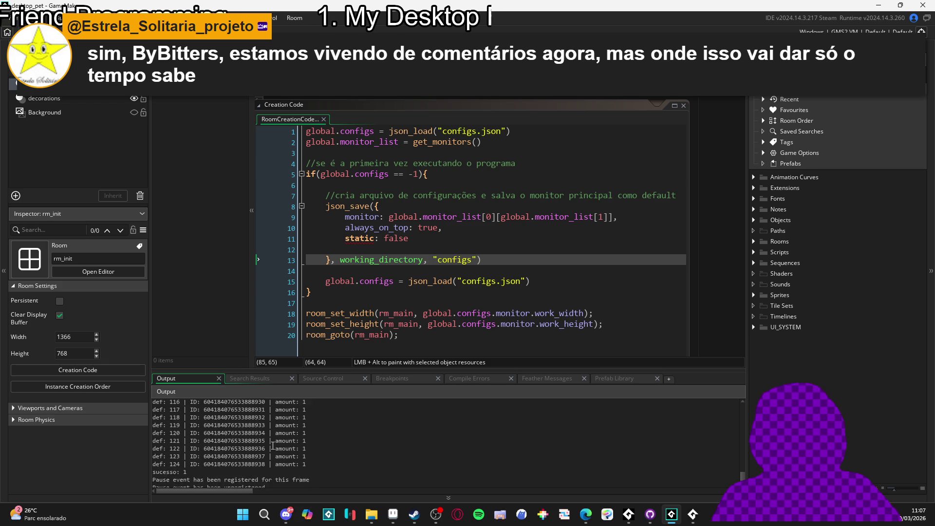
- In the running game, buy a gift box for 1 coin and drag the lamp away from it
left_click(692, 515)
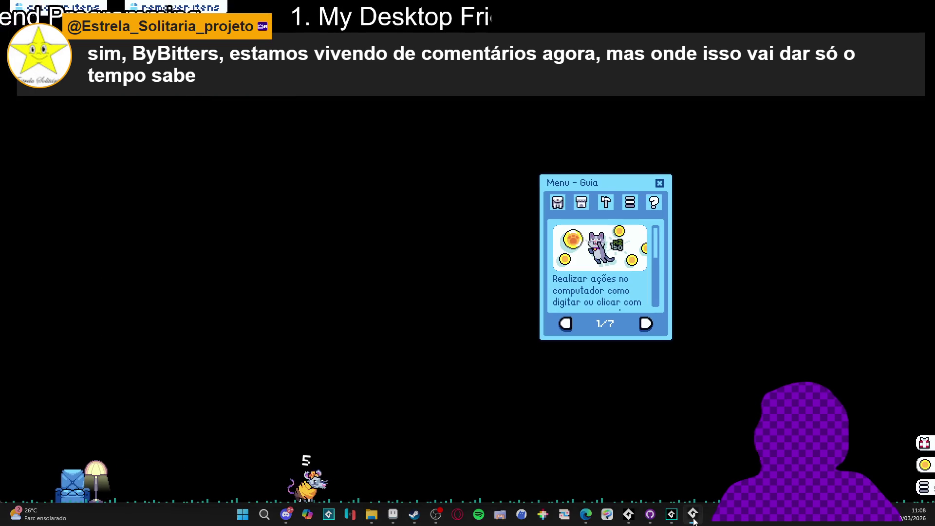
left_click(919, 440)
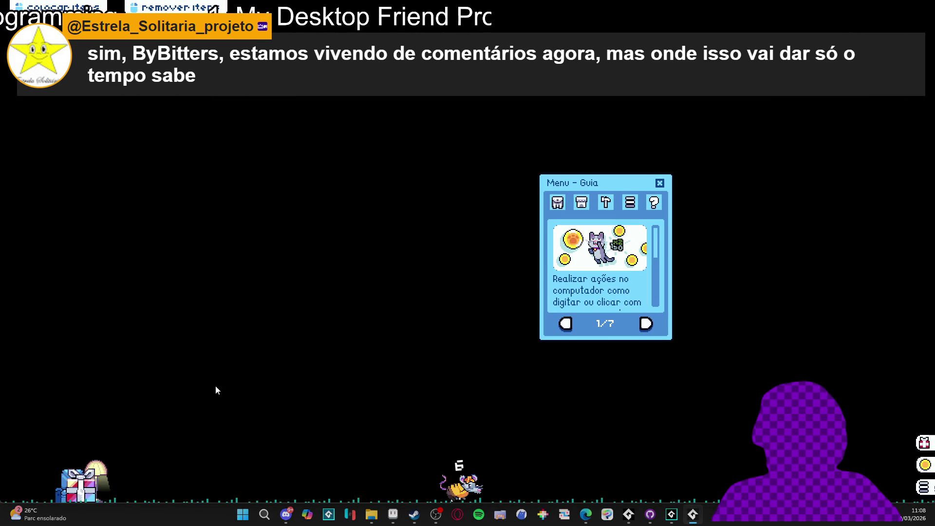
mouse_move(90, 495)
left_mouse_down()
mouse_move(254, 446)
mouse_move(274, 429)
left_mouse_up()
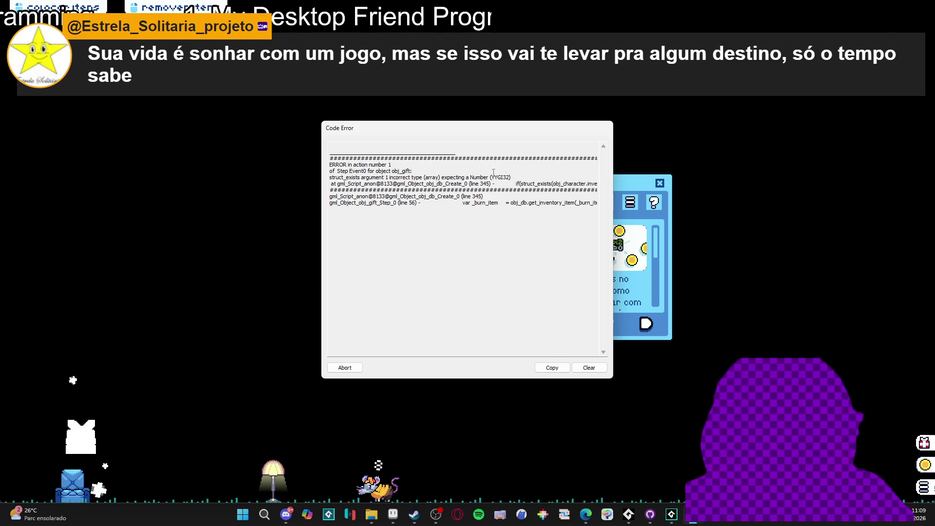
- Highlight the struct_exists, get_inventory_item and obj_gift Step line 56 error lines in the report
mouse_move(549, 184)
left_mouse_down()
mouse_move(602, 188)
mouse_move(287, 183)
left_mouse_up()
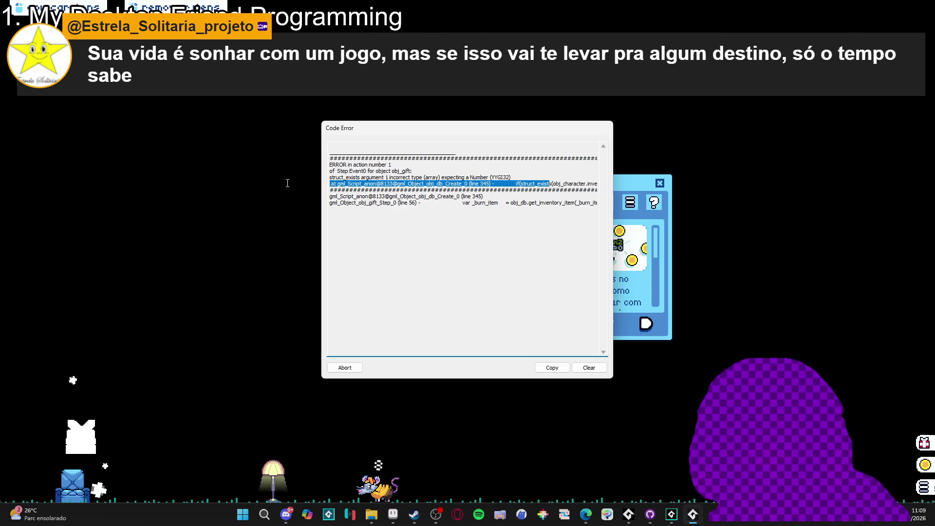
mouse_move(484, 203)
left_mouse_down()
mouse_move(603, 204)
mouse_move(507, 211)
left_mouse_up()
left_click_drag(231, 212, 256, 199)
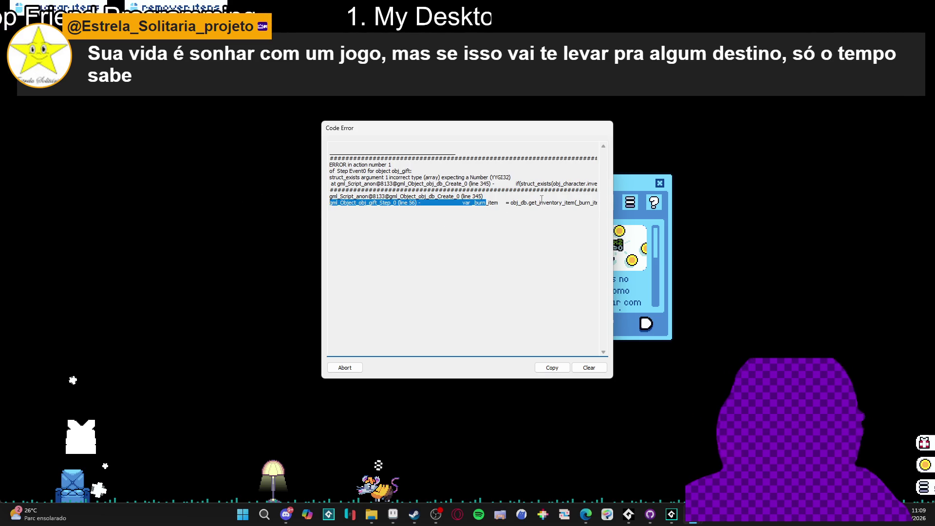
left_click_drag(521, 202, 607, 201)
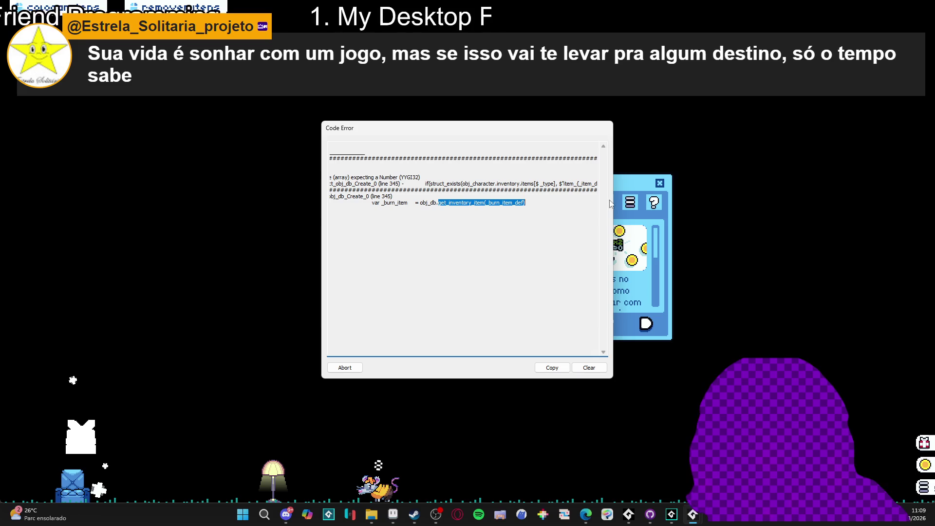
left_click_drag(540, 205, 269, 202)
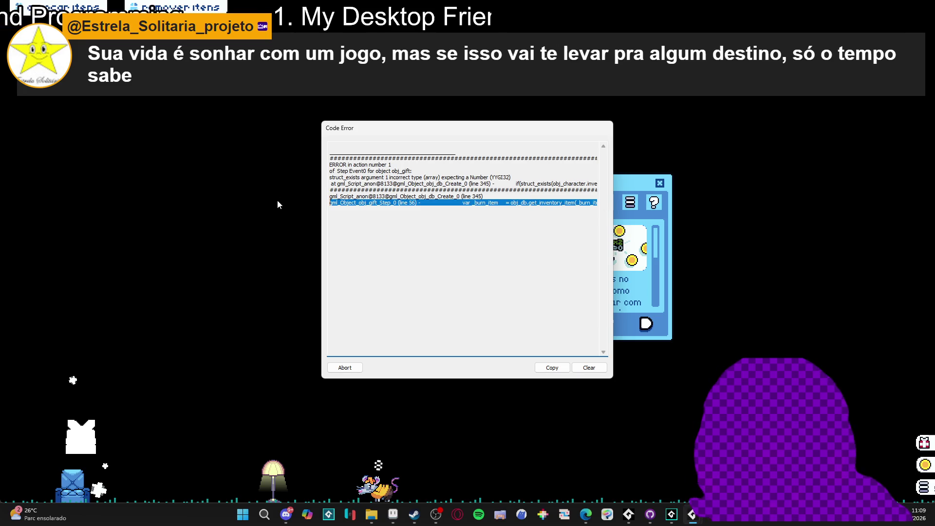
left_click(540, 203)
left_click_drag(548, 202, 599, 202)
left_click(554, 205)
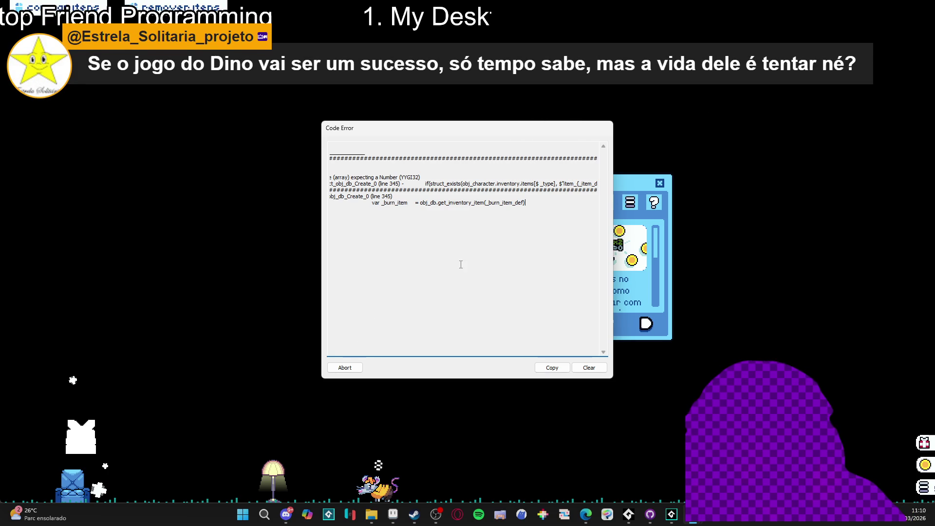
mouse_move(481, 203)
left_mouse_down()
mouse_move(305, 175)
mouse_move(334, 181)
left_mouse_up()
left_click(420, 191)
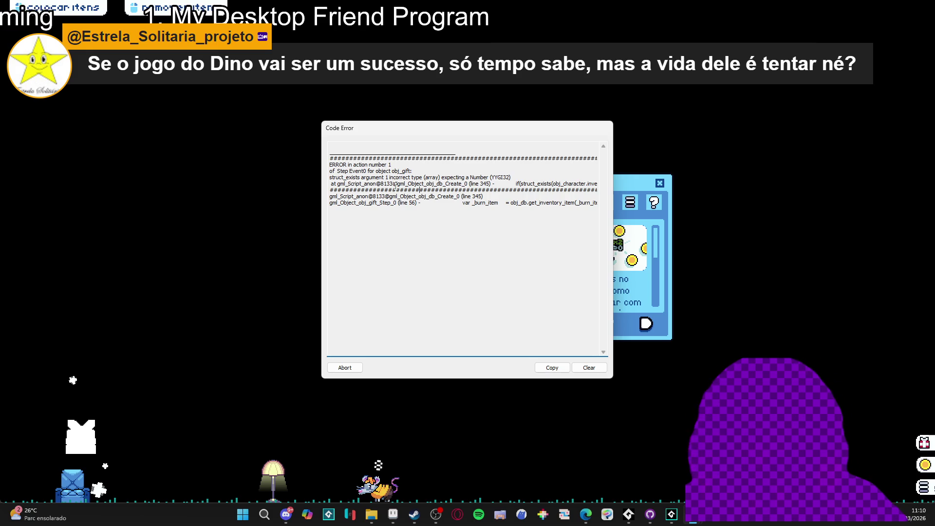
- Highlight the line 345 and struct_exists error text, then Abort the run
left_click_drag(397, 184, 599, 184)
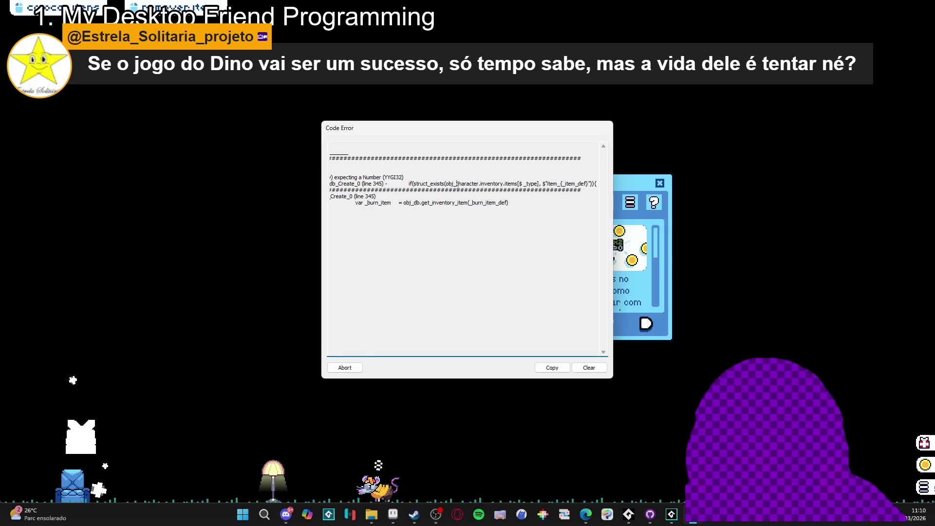
mouse_move(483, 190)
left_mouse_down()
mouse_move(603, 184)
mouse_move(371, 190)
left_mouse_up()
left_click(372, 187)
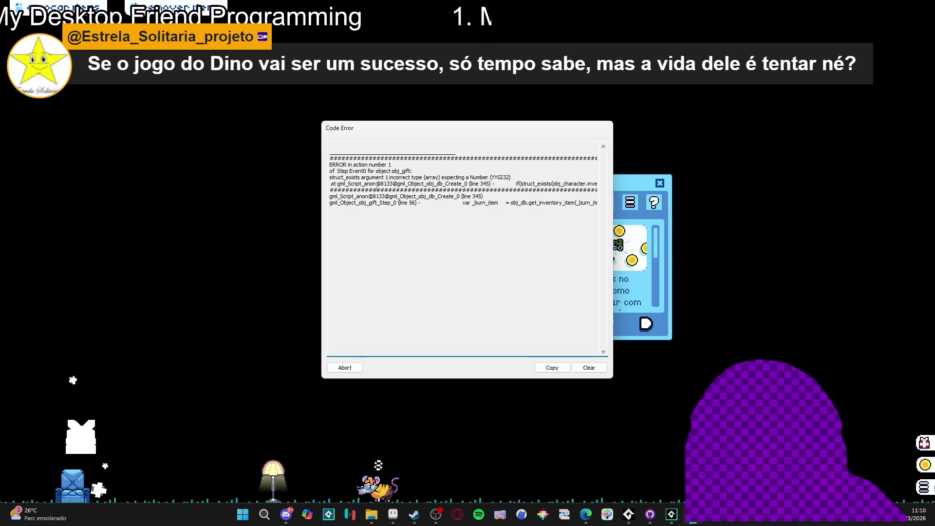
left_click_drag(399, 184, 607, 182)
left_click(561, 184)
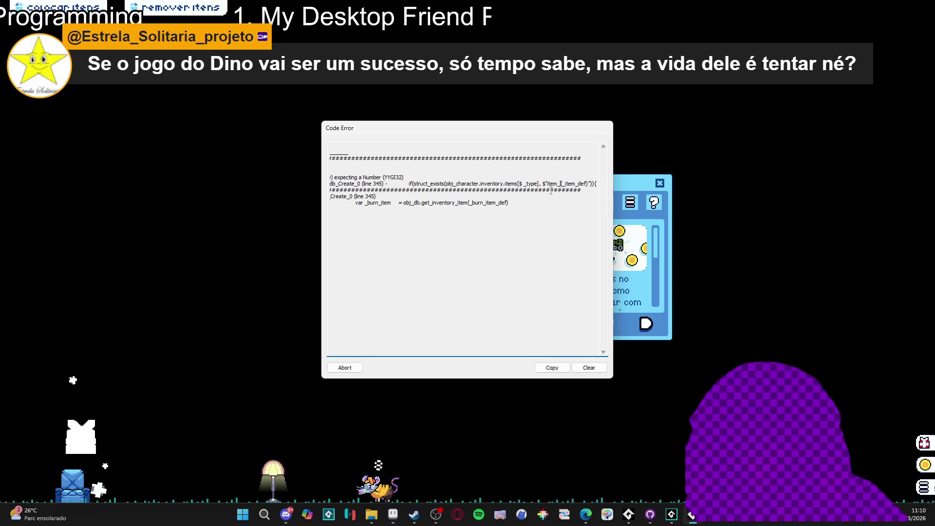
mouse_move(474, 181)
left_mouse_down()
mouse_move(305, 178)
mouse_move(329, 177)
left_mouse_up()
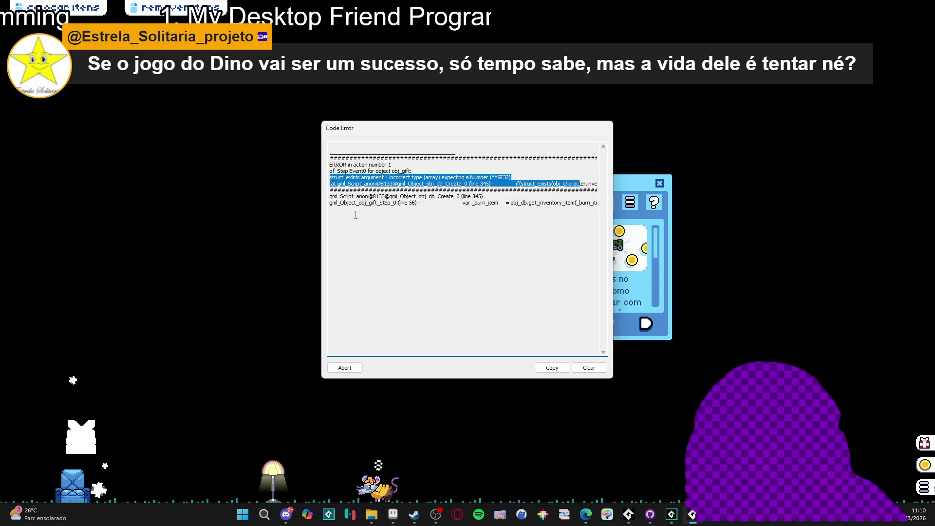
left_click(347, 367)
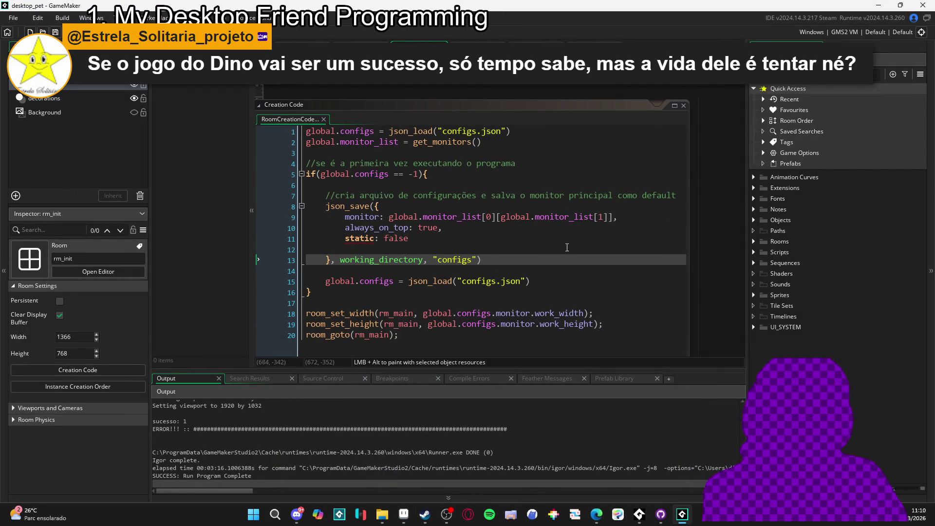
- Open obj_gift's Step event code from the recently opened assets
left_click(756, 223)
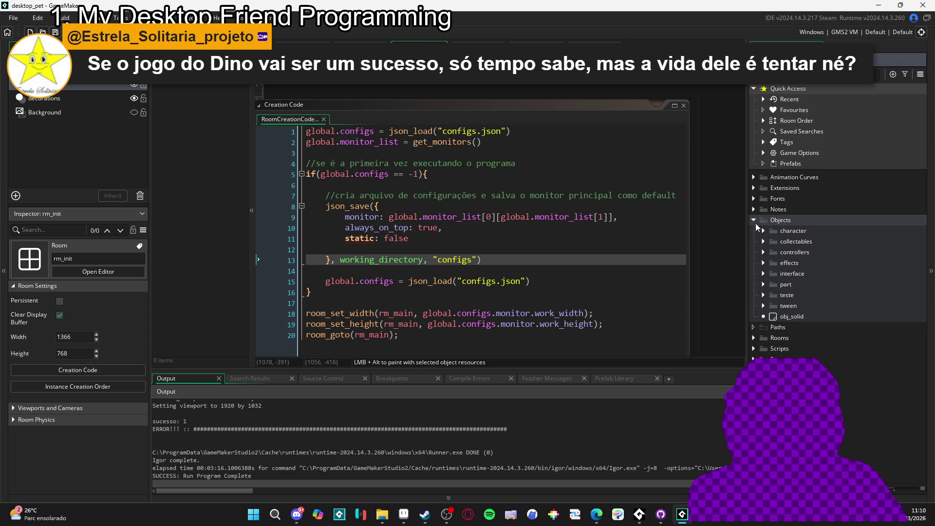
left_click(763, 100)
double_click(799, 153)
double_click(327, 90)
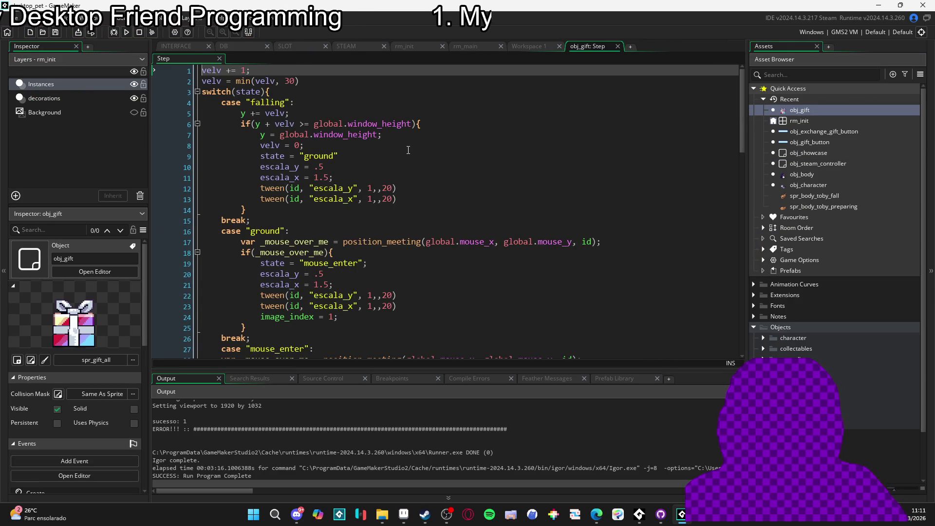
- Inspect the reveal-timer code and line 62's exchange call with its _burn_item_def argument
scroll(429, 151, "down", 14)
scroll(442, 152, "down", 4)
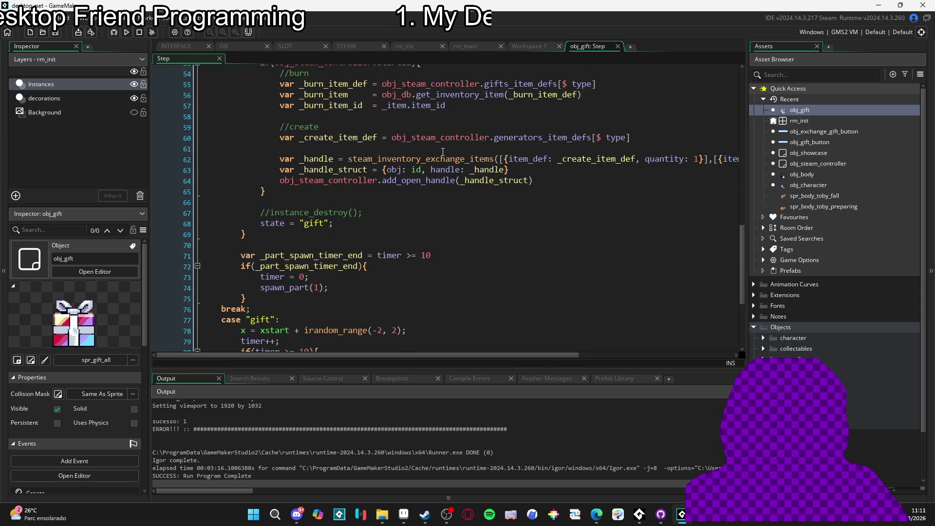
scroll(443, 152, "down", 4)
scroll(443, 151, "up", 7)
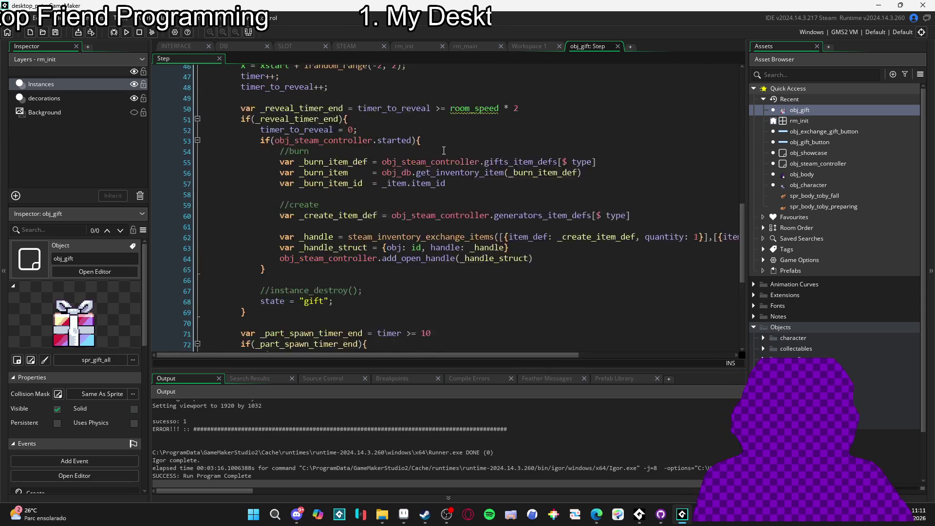
left_click(444, 150)
scroll(444, 150, "down", 3)
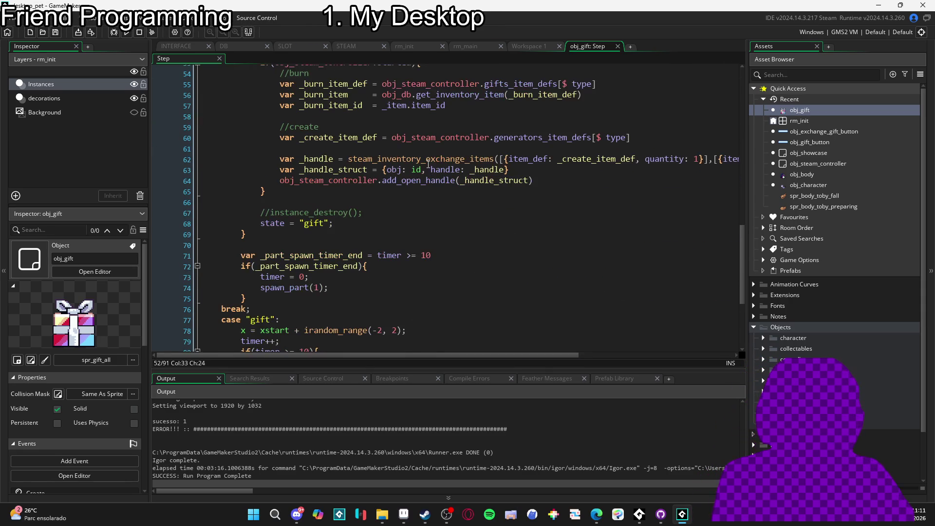
scroll(536, 166, "right", 5)
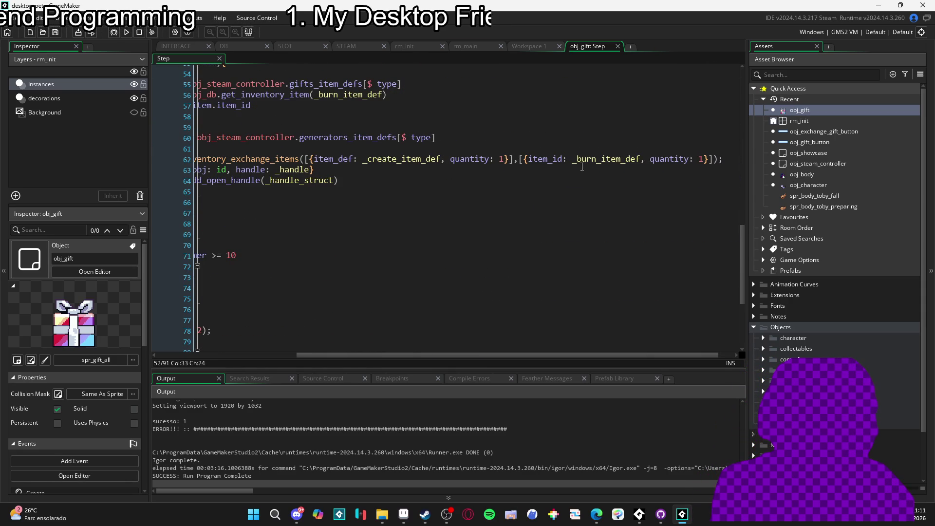
left_click(601, 158)
left_click(525, 159)
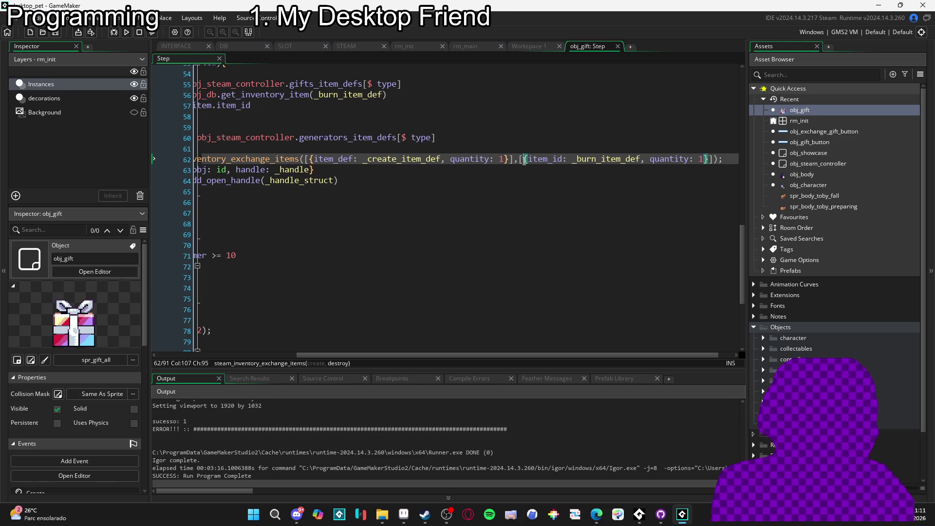
left_click(616, 163)
scroll(616, 164, "left", 5)
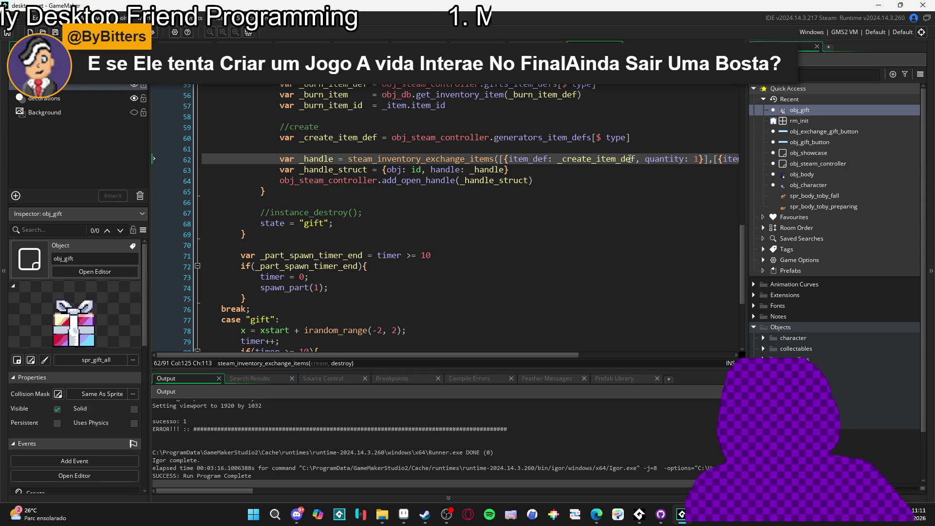
- Examine line 55's burn lookup into gifts_item_defs[$ type] by selecting the type key
left_click_drag(560, 356, 711, 358)
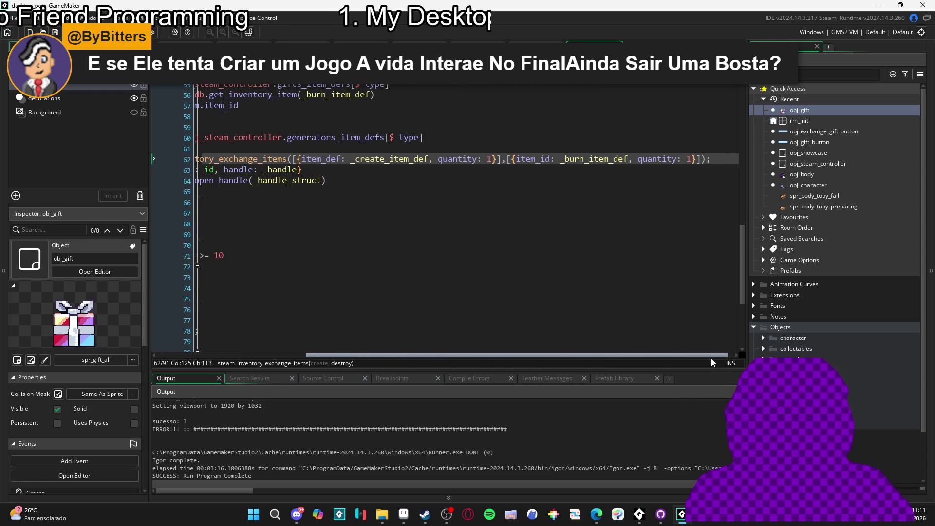
left_click_drag(711, 358, 475, 367)
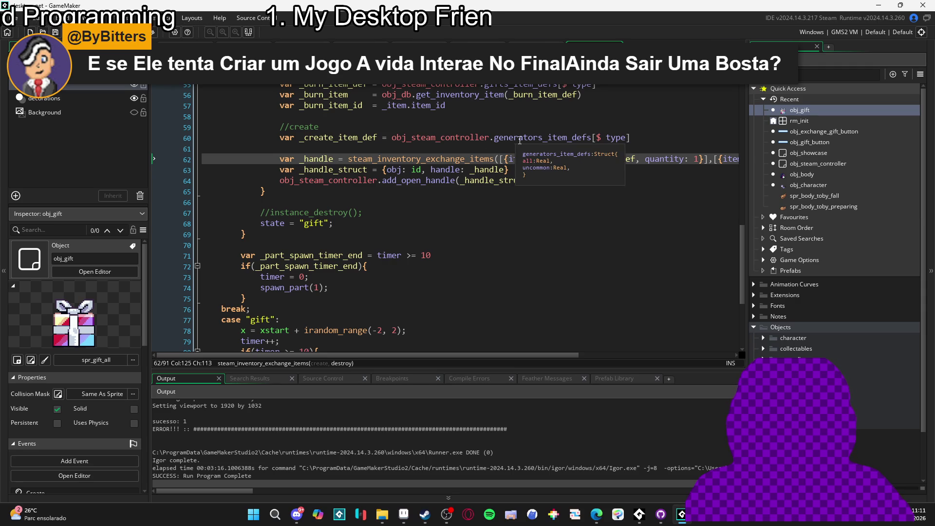
mouse_move(470, 135)
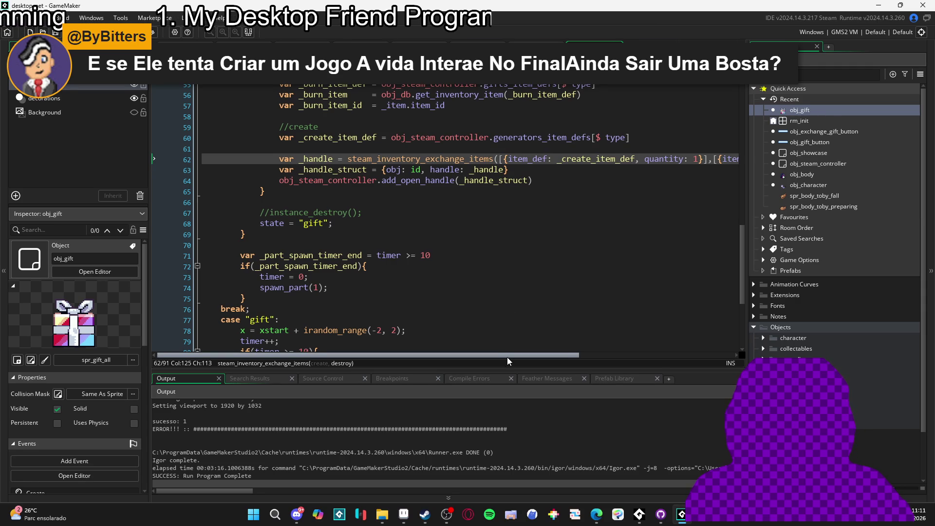
mouse_move(507, 357)
left_mouse_down()
mouse_move(621, 360)
mouse_move(478, 350)
left_mouse_up()
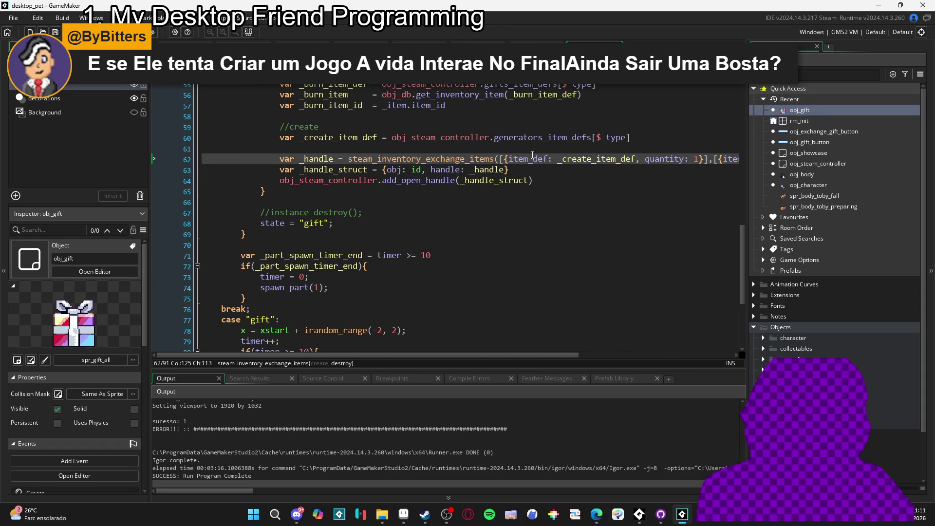
scroll(534, 155, "up", 3)
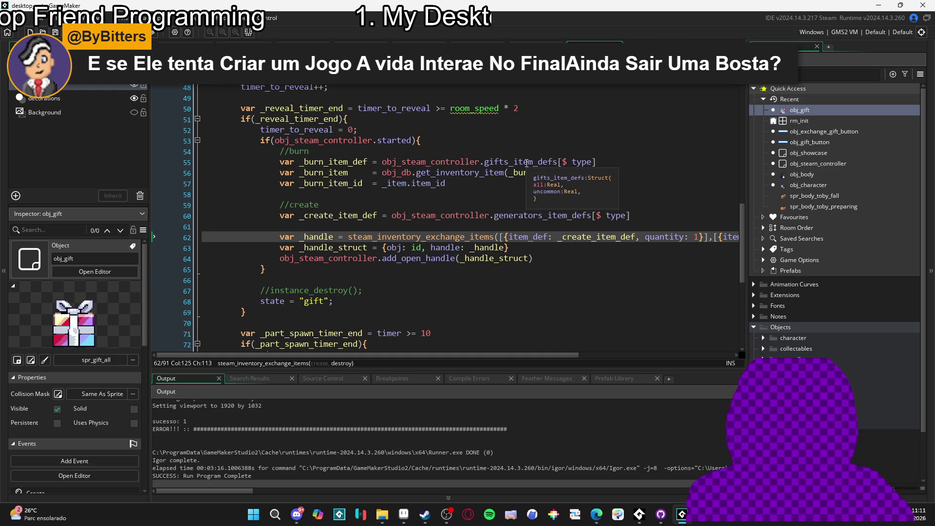
double_click(580, 161)
scroll(578, 165, "up", 5)
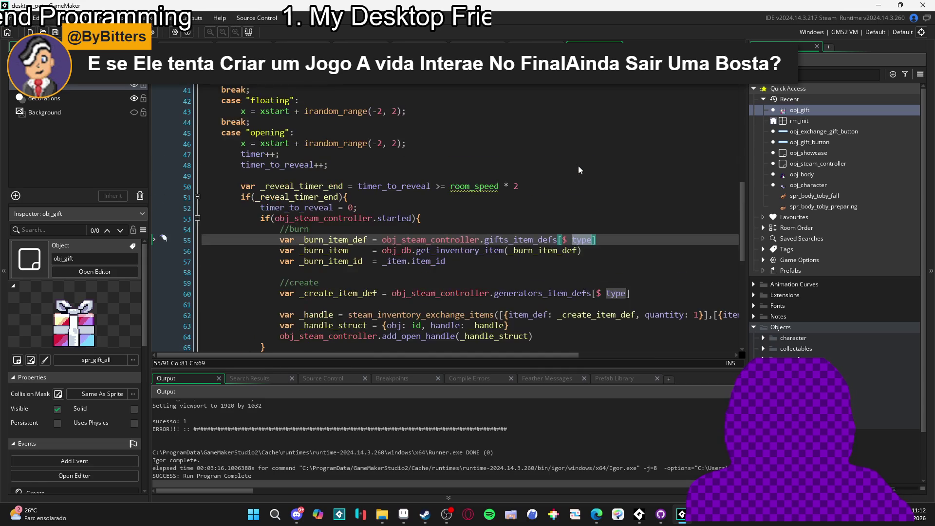
scroll(578, 168, "up", 7)
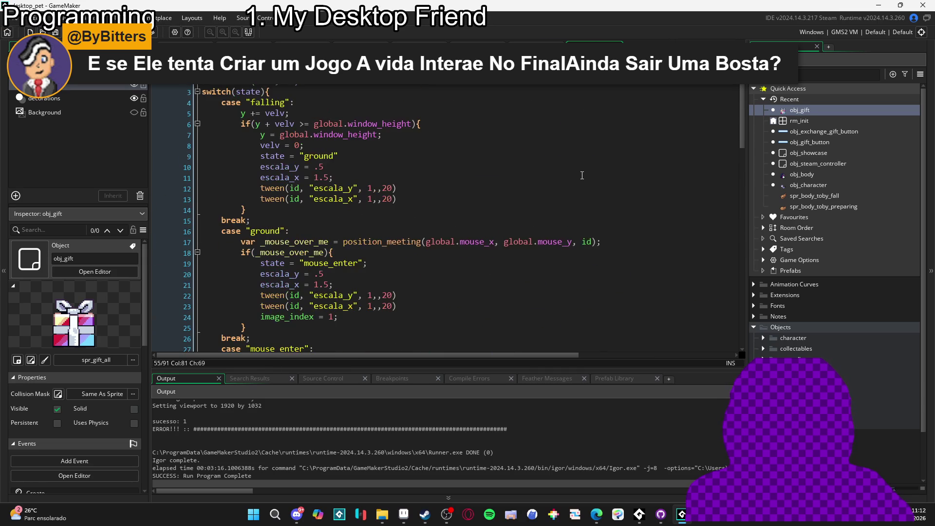
scroll(585, 177, "down", 10)
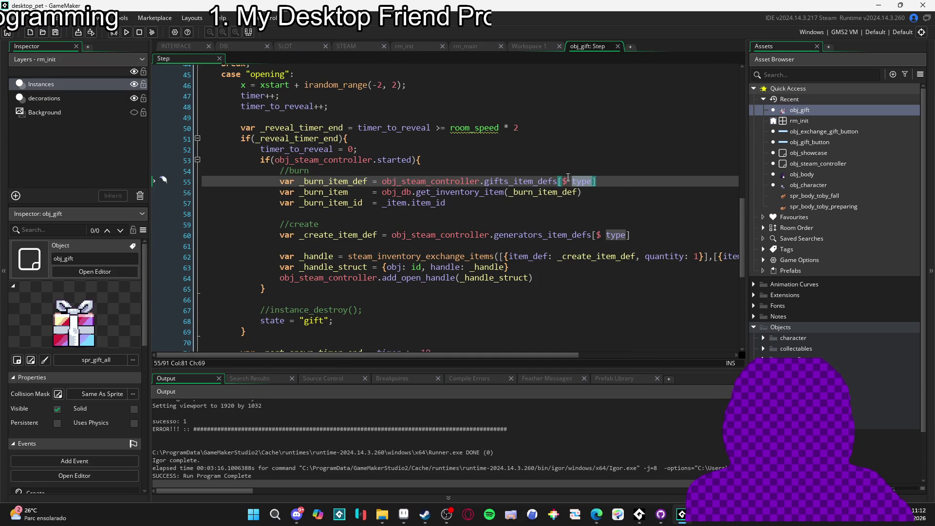